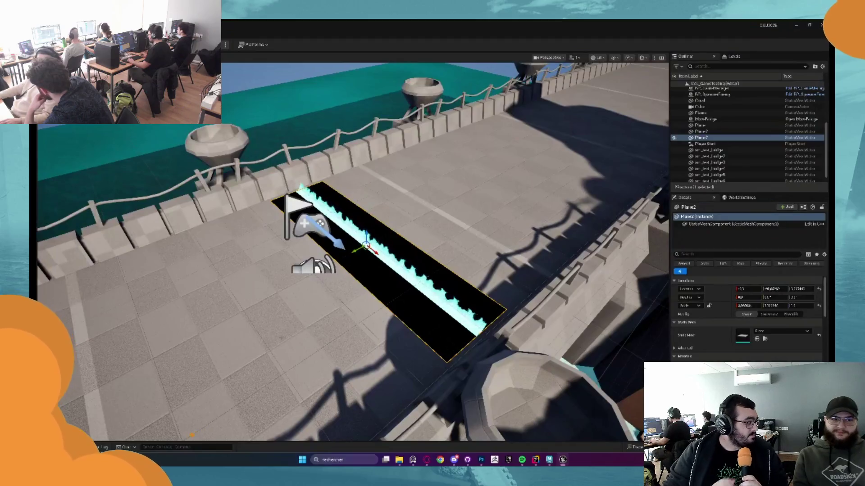
Frame the floor-effect strip, then open the M_Floor_Effect and M_Flame materials
key("f")
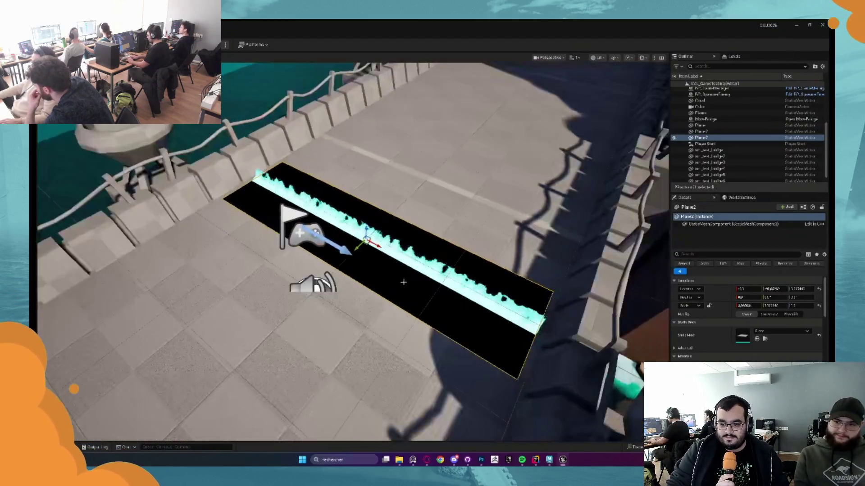
left_click_drag(403, 282, 351, 270)
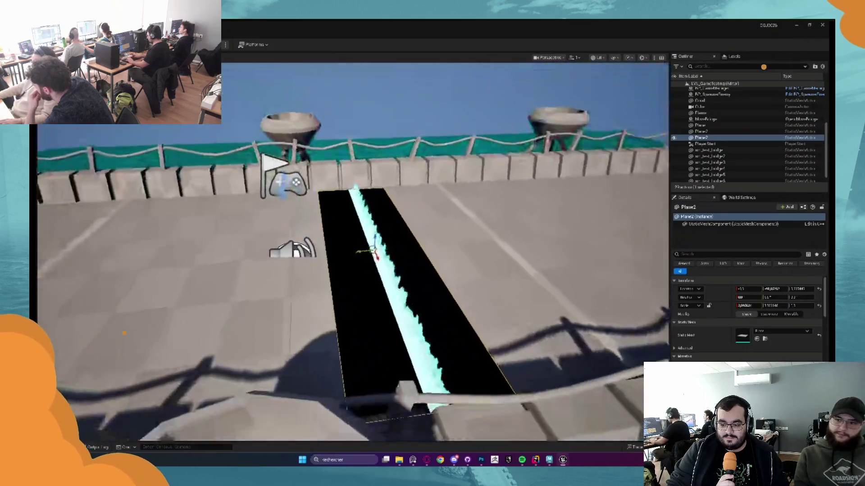
key("ctrl+space")
double_click(255, 352)
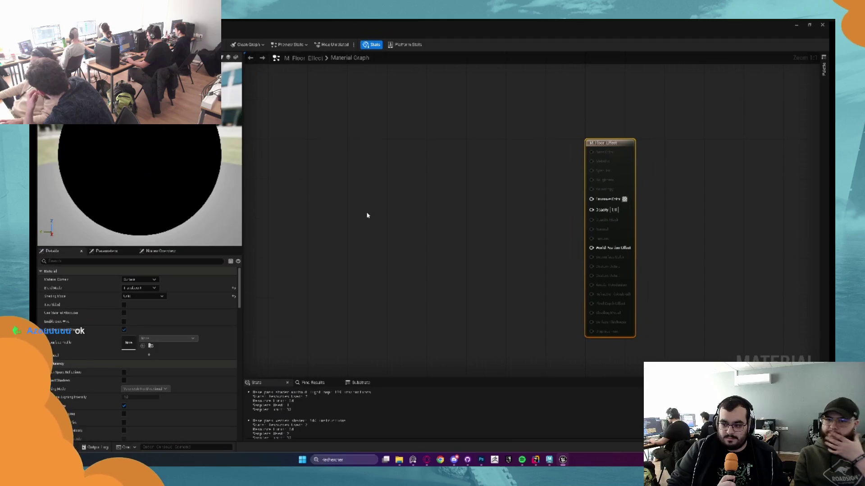
key("ctrl+space")
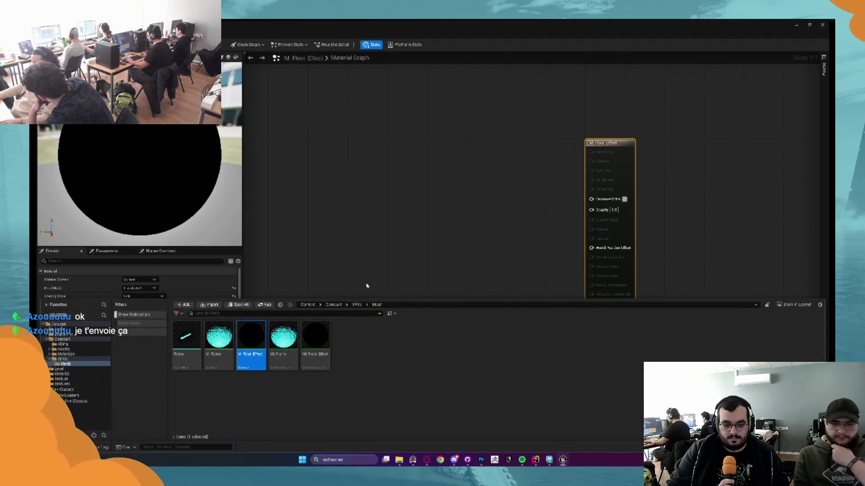
double_click(221, 356)
Select and copy the lower noise node group in the M_Flame graph
scroll(332, 255, "down", 5)
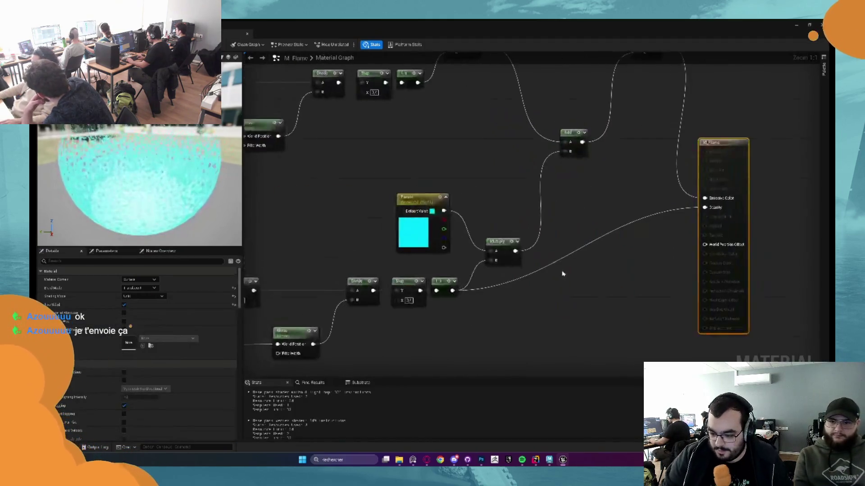
scroll(525, 212, "up", 2)
left_click_drag(455, 218, 487, 184)
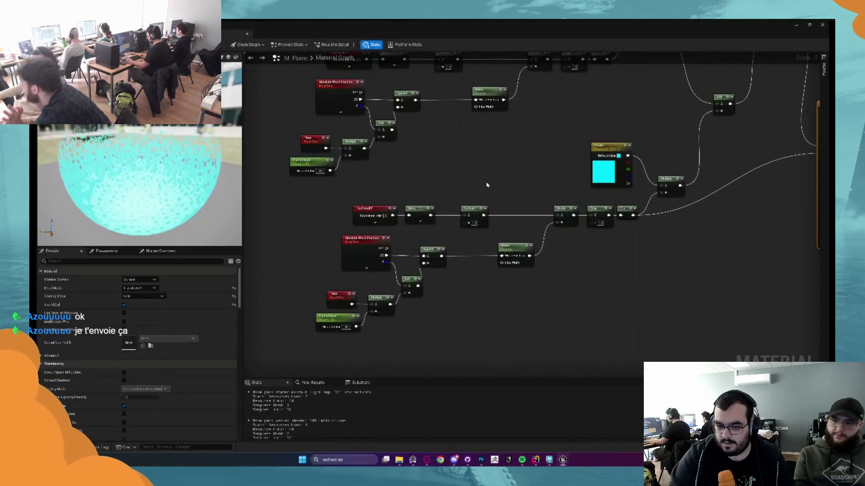
scroll(487, 185, "down", 1)
left_click_drag(486, 185, 445, 208)
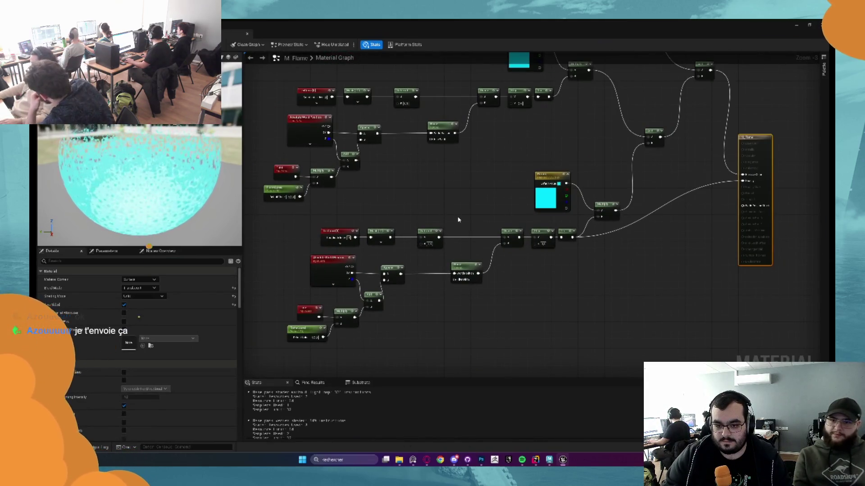
left_click_drag(458, 216, 466, 192)
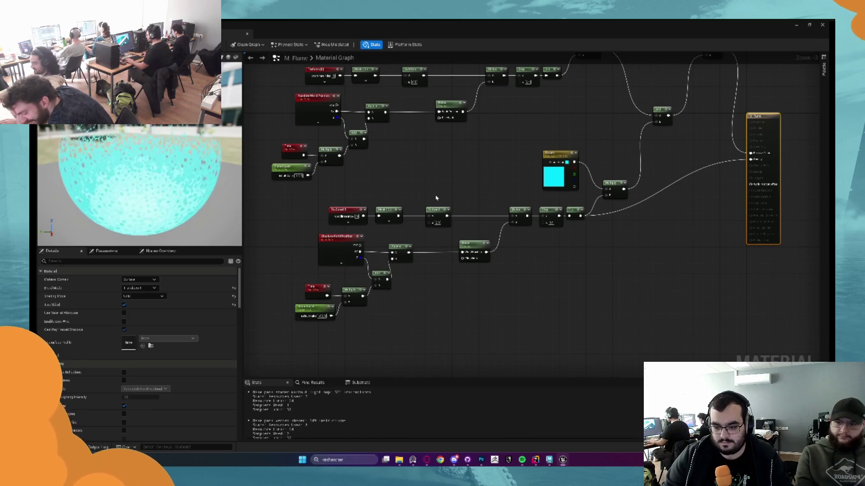
scroll(390, 246, "up", 3)
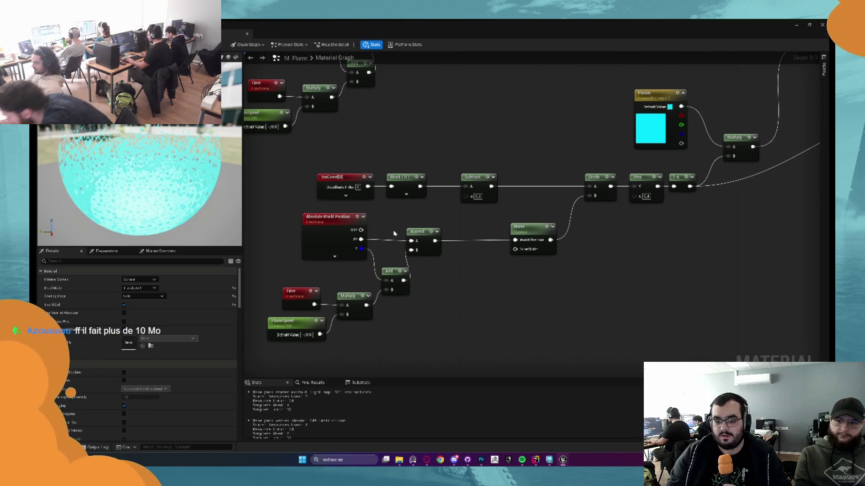
scroll(393, 233, "down", 2)
left_click_drag(324, 180, 630, 336)
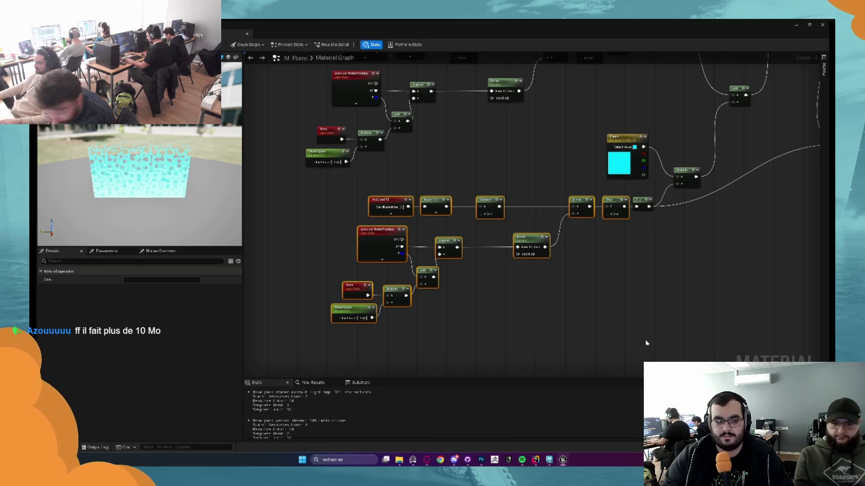
key("ctrl+Tab")
Paste the noise nodes into M_Floor_Effect and connect the 1-x output to Opacity
key("ctrl+v")
mouse_move(482, 131)
left_mouse_down()
mouse_move(498, 201)
mouse_move(471, 196)
mouse_move(382, 355)
left_mouse_up()
mouse_move(535, 304)
left_mouse_down()
mouse_move(575, 284)
mouse_move(590, 261)
left_mouse_up()
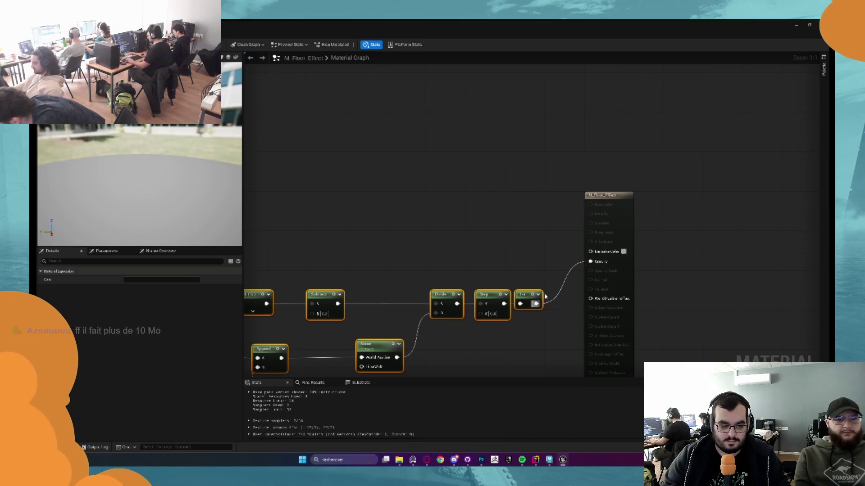
Wire the 1-x node output into Emissive Color too, giving a black-and-white noise preview
left_click_drag(536, 303, 590, 252)
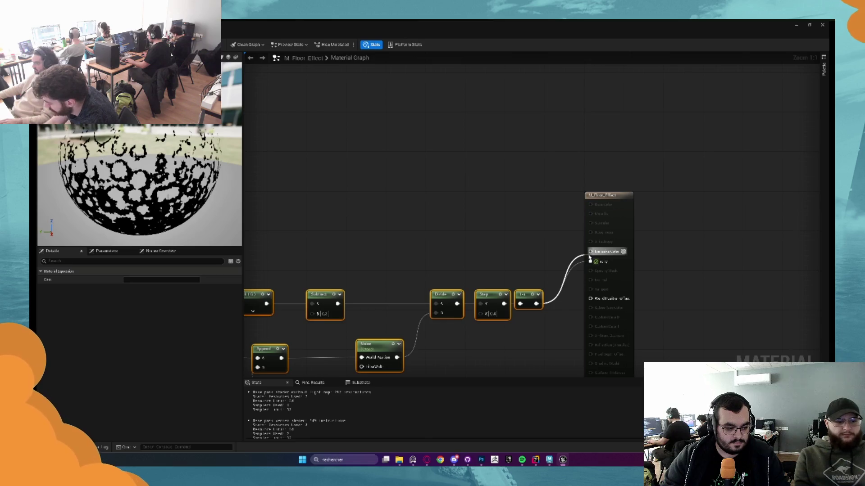
scroll(590, 258, "down", 1)
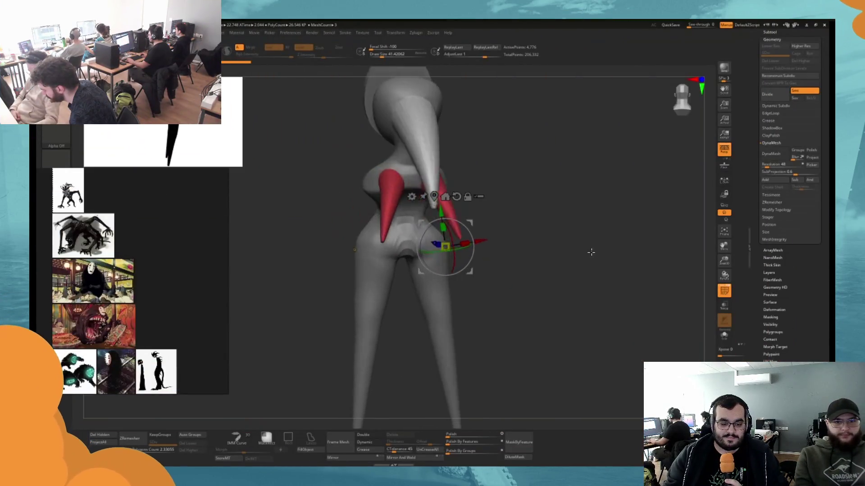
Make the green body the active subtool and inspect the red and magenta horns from several angles
left_click_drag(561, 251, 565, 208)
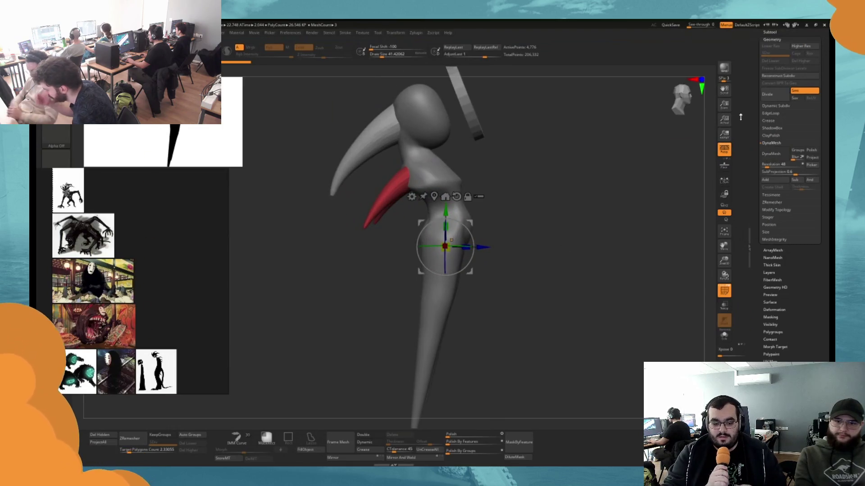
scroll(791, 135, "up", 5)
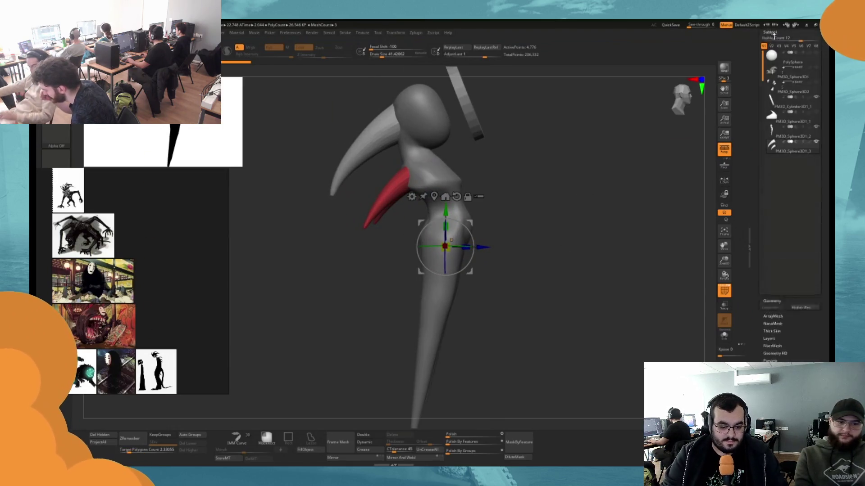
left_click(777, 134)
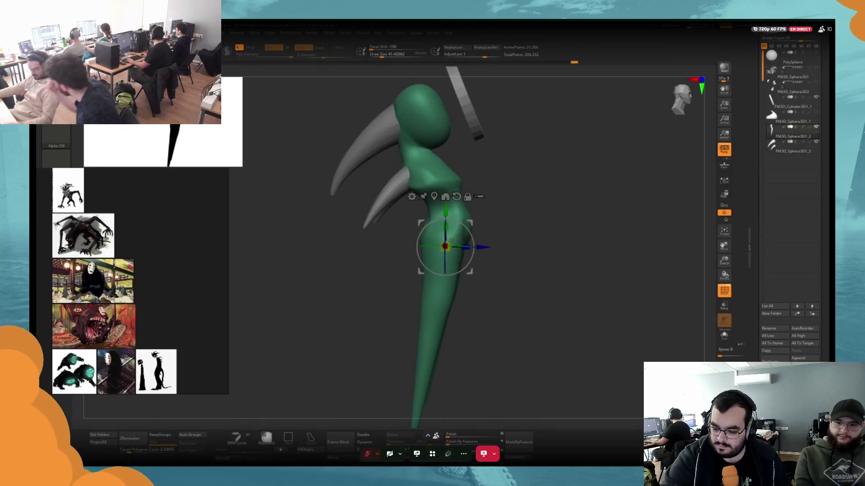
scroll(794, 296, "down", 5)
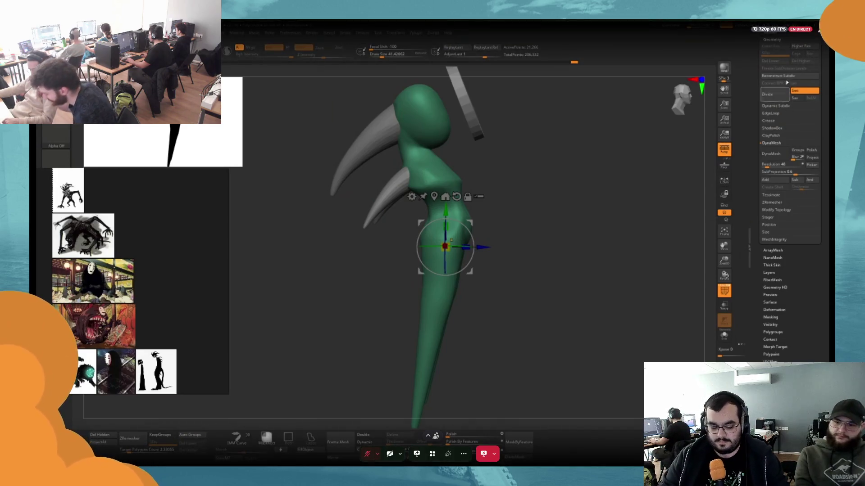
scroll(775, 299, "up", 5)
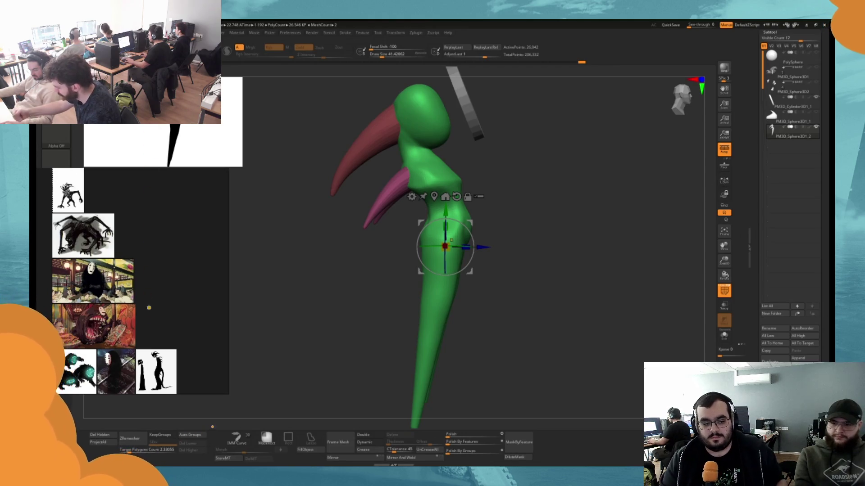
scroll(790, 202, "down", 1)
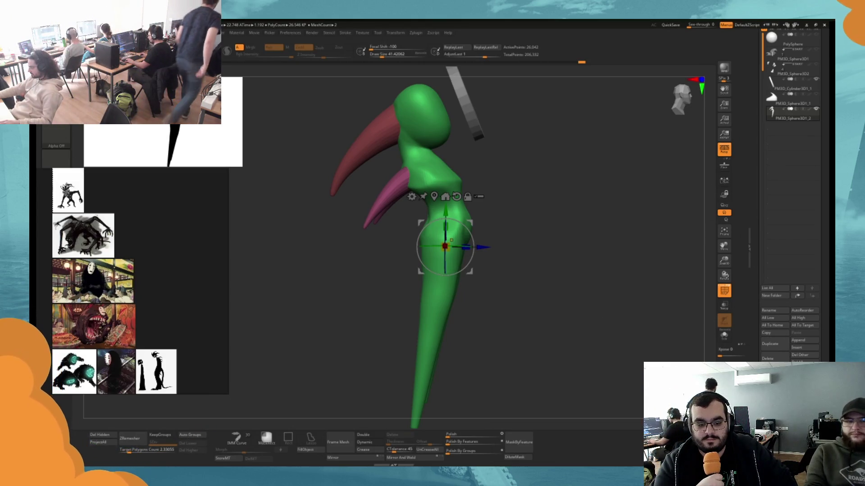
mouse_move(452, 240)
left_mouse_down()
mouse_move(477, 243)
mouse_move(459, 239)
left_mouse_up()
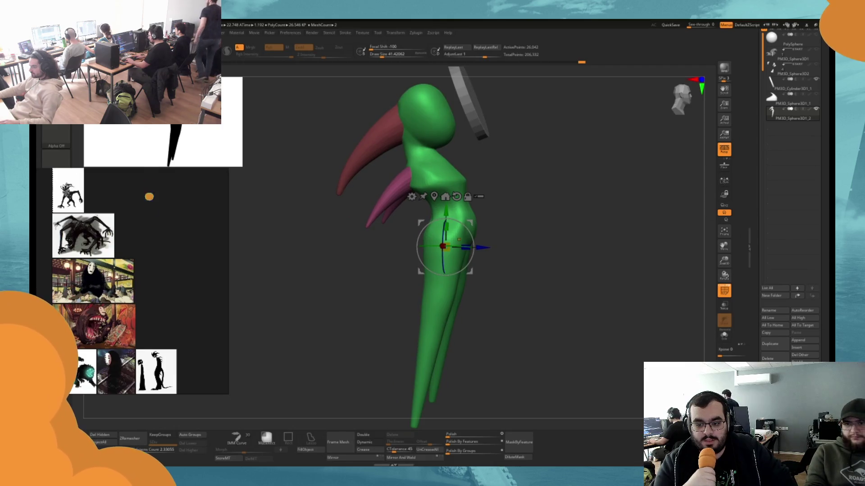
scroll(790, 225, "down", 3)
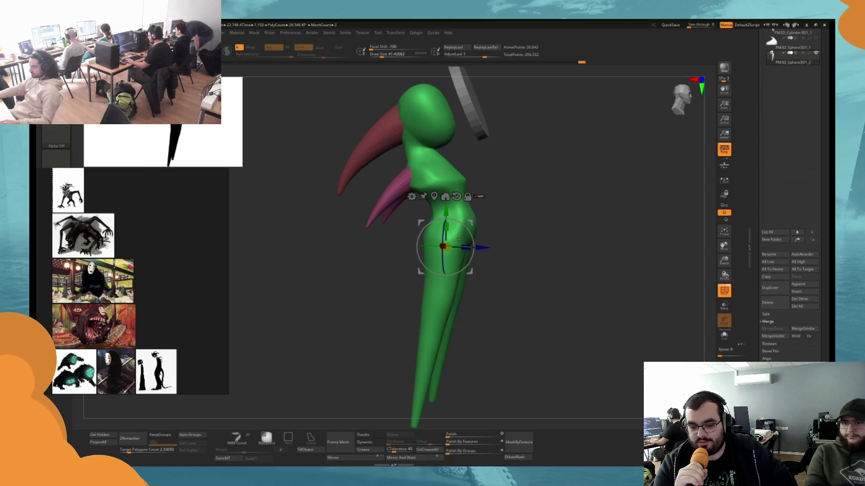
scroll(771, 159, "down", 5)
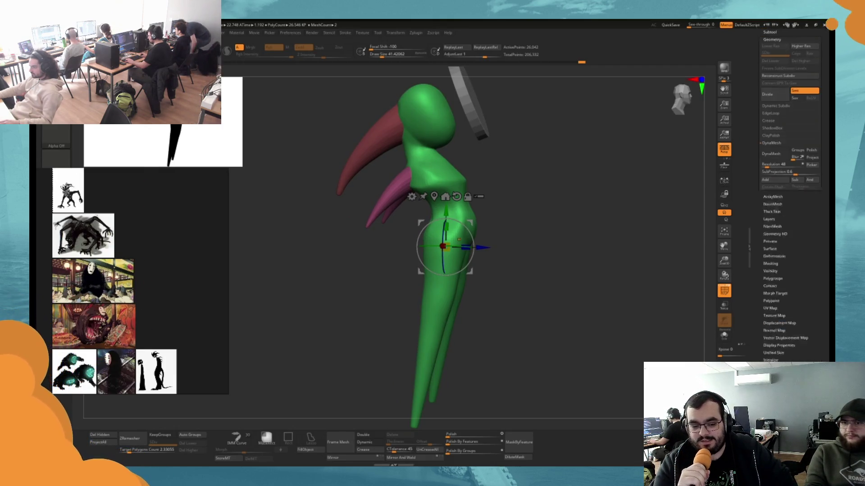
Combine the horns and body into one mesh and choose a new brush starting with C
left_click(773, 154)
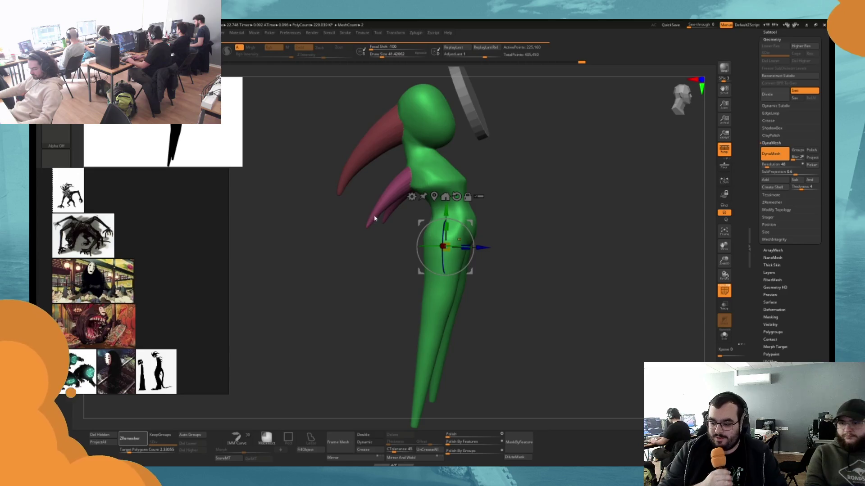
key("ctrl+z")
mouse_move(314, 227)
left_mouse_down()
mouse_move(320, 299)
mouse_move(382, 205)
left_mouse_up()
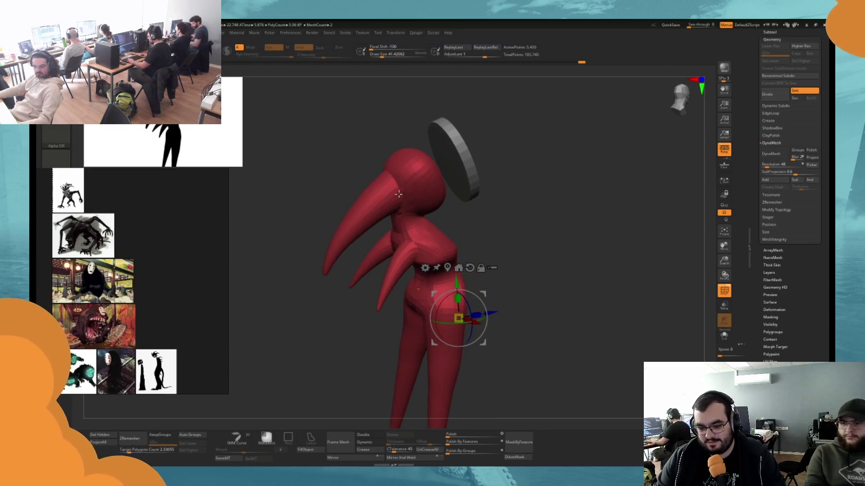
key("space")
key("b")
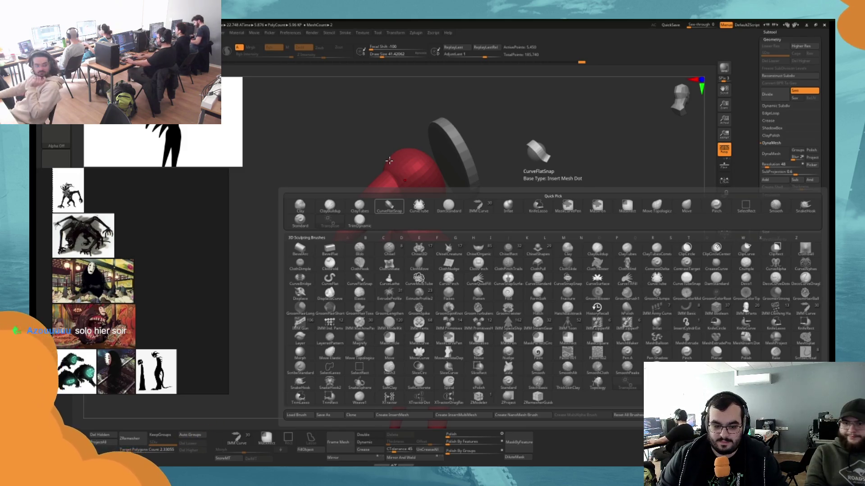
key("c")
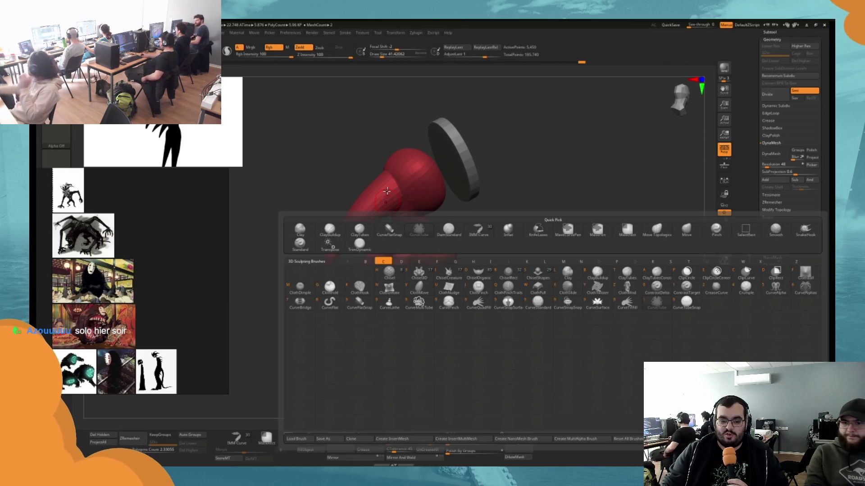
key("b")
Orbit close to the head, undo the last change, and subdivide the red figure to SDiv 2
mouse_move(360, 185)
left_mouse_down()
mouse_move(345, 180)
mouse_move(367, 160)
left_mouse_up()
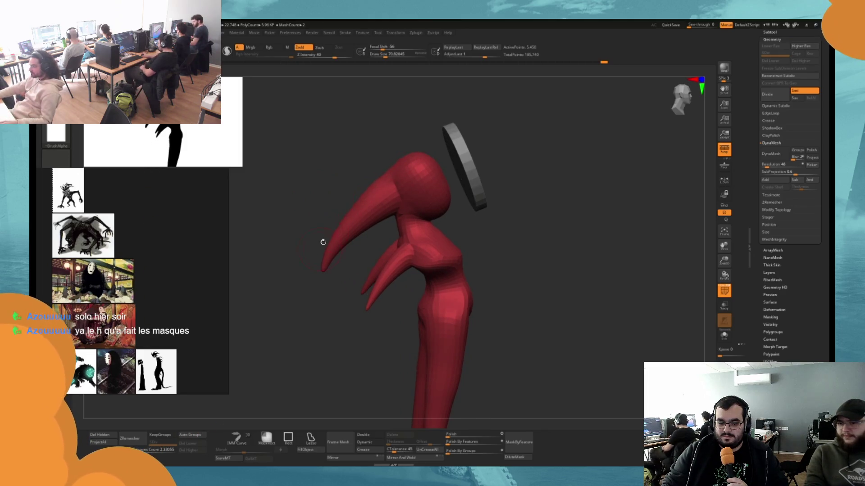
mouse_move(323, 242)
left_mouse_down()
mouse_move(344, 373)
mouse_move(414, 281)
left_mouse_up()
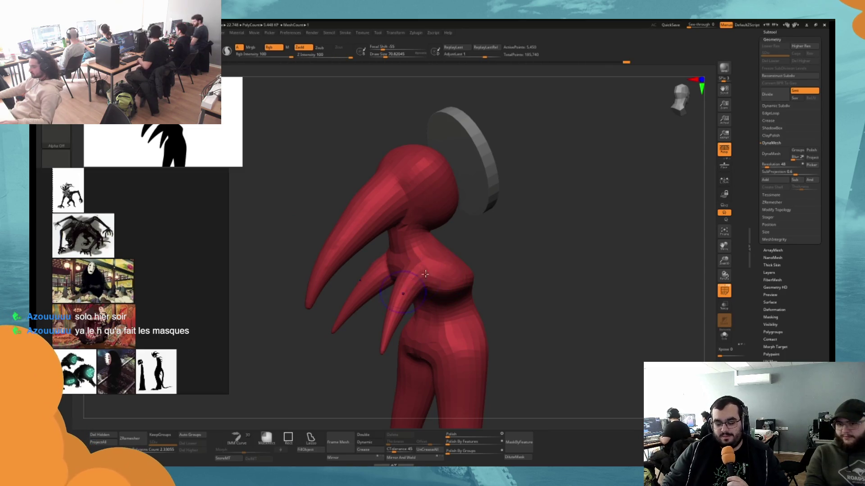
left_click_drag(509, 270, 433, 267)
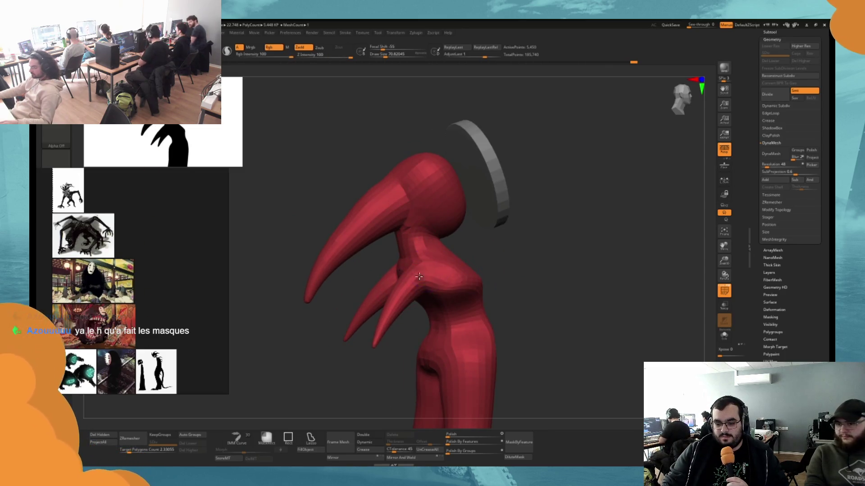
mouse_move(556, 277)
left_mouse_down()
mouse_move(572, 301)
mouse_move(548, 264)
mouse_move(504, 270)
mouse_move(511, 239)
mouse_move(499, 270)
mouse_move(444, 257)
mouse_move(424, 264)
left_mouse_up()
key("ctrl+z")
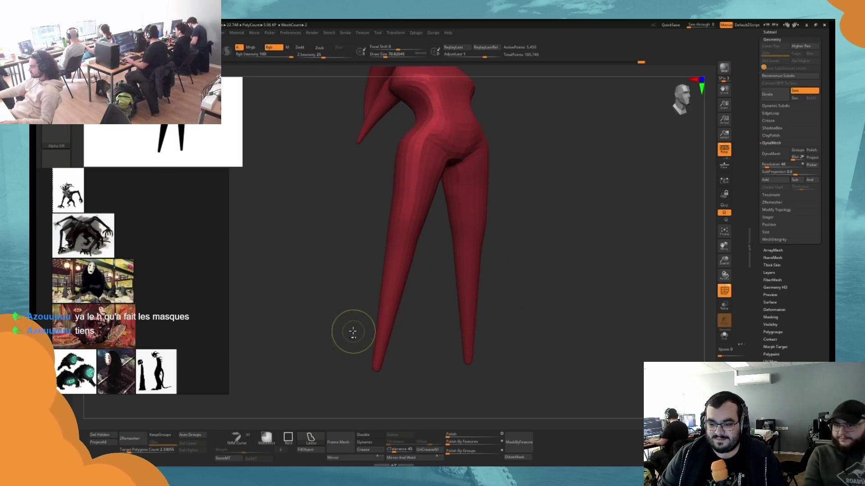
key("ctrl+d")
key("space")
left_click(387, 249)
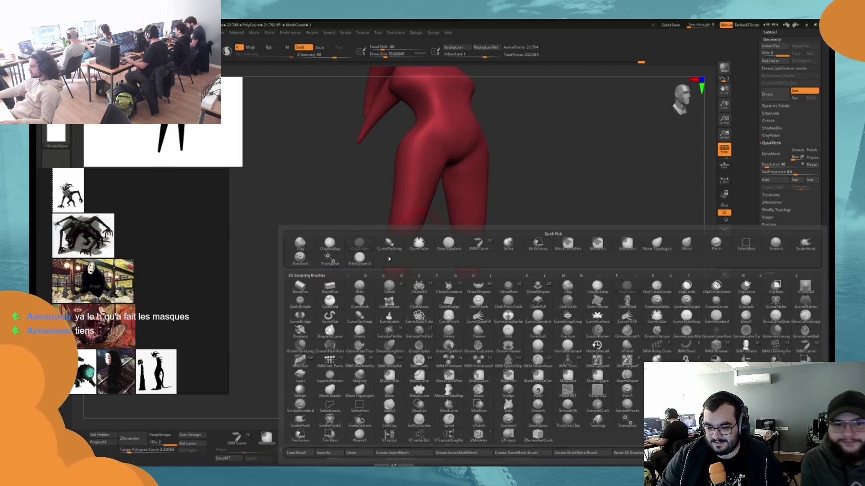
Pick a carving brush from the brush palette and turn the figure to a front view
left_click(426, 252)
key("space")
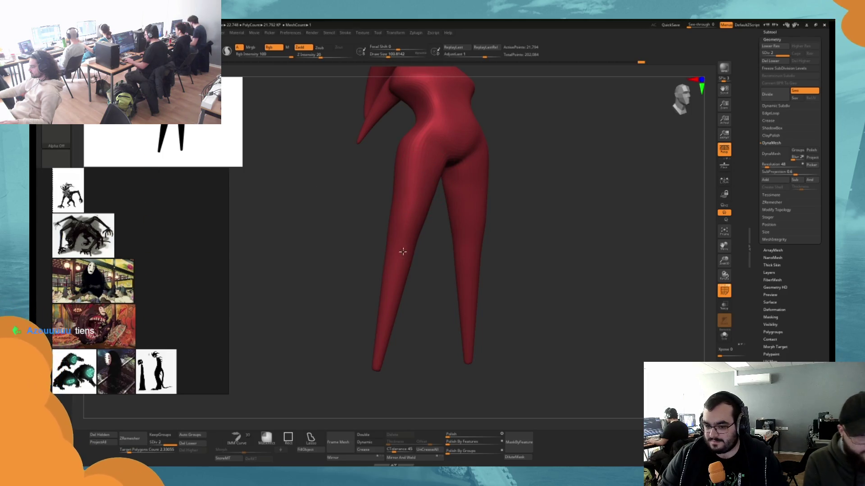
key("space")
left_click(386, 249)
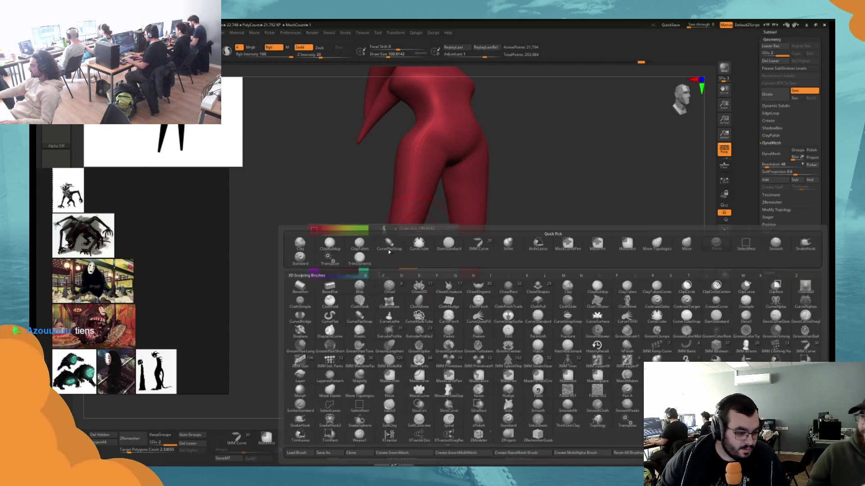
left_click(449, 243)
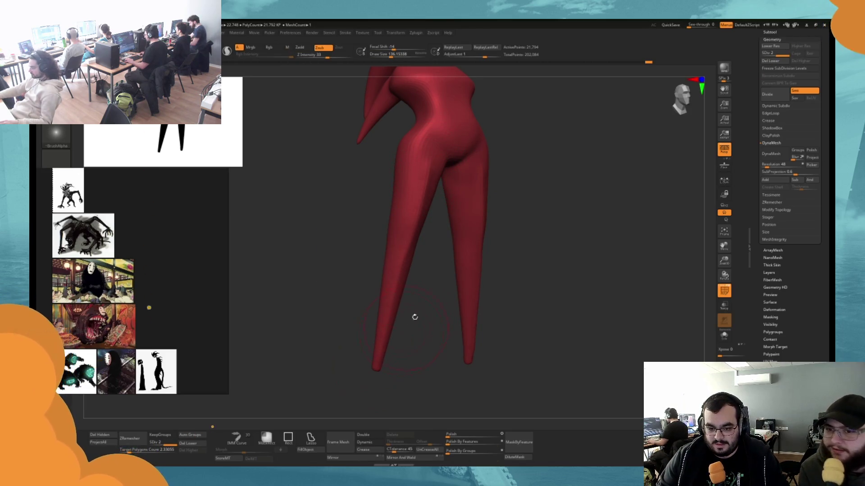
left_click_drag(415, 317, 421, 191)
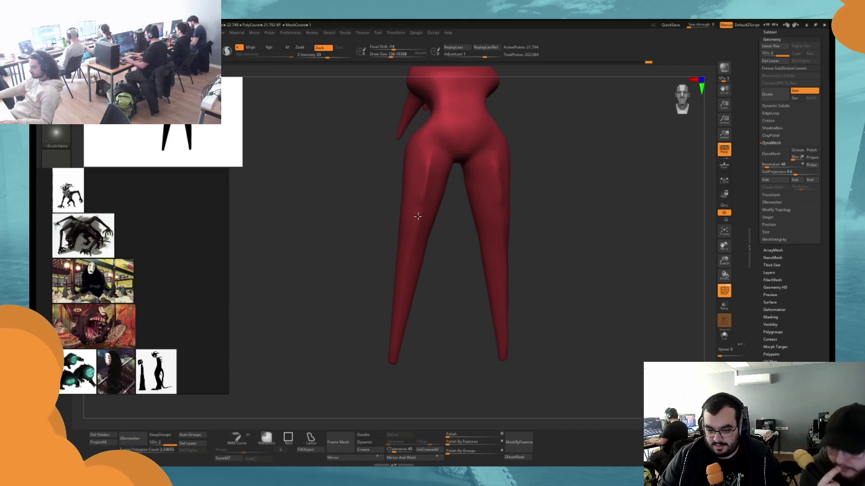
mouse_move(463, 356)
left_mouse_down()
mouse_move(460, 239)
mouse_move(434, 131)
left_mouse_up()
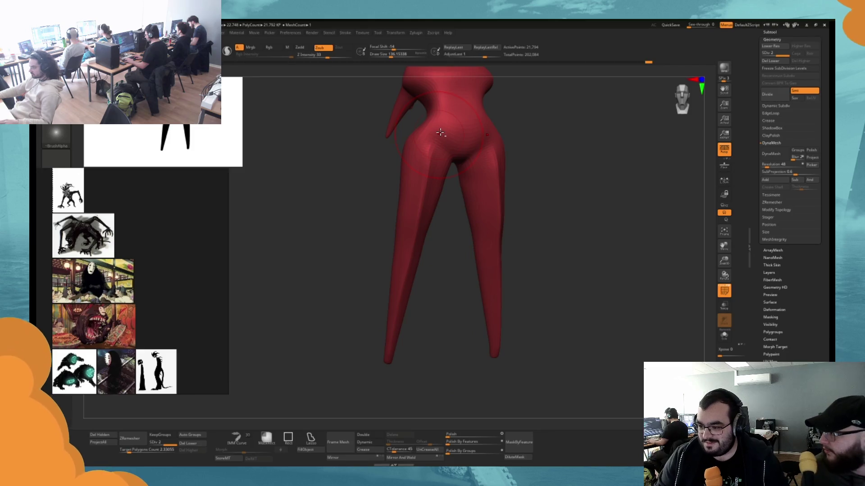
Subdivide the figure to its third level, about 87 thousand polygons, and orbit to inspect it
key("b")
key("s")
key("t")
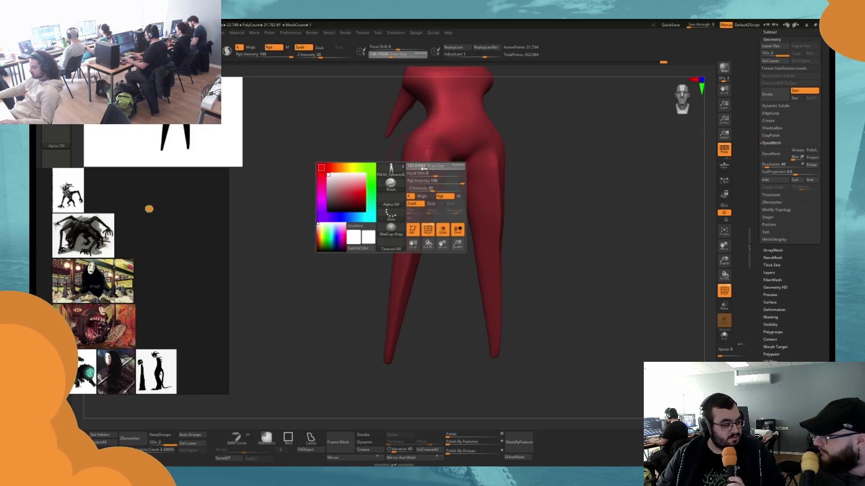
key("d")
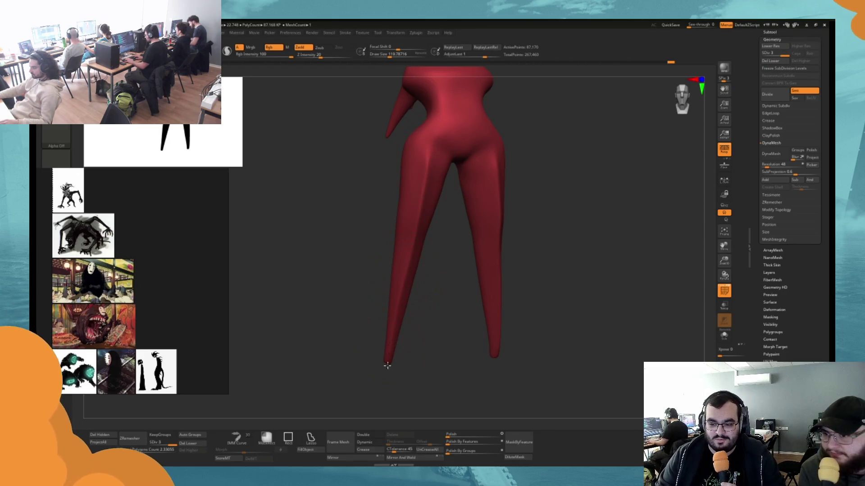
mouse_move(393, 337)
left_mouse_down()
mouse_move(455, 340)
mouse_move(446, 255)
mouse_move(456, 269)
left_mouse_up()
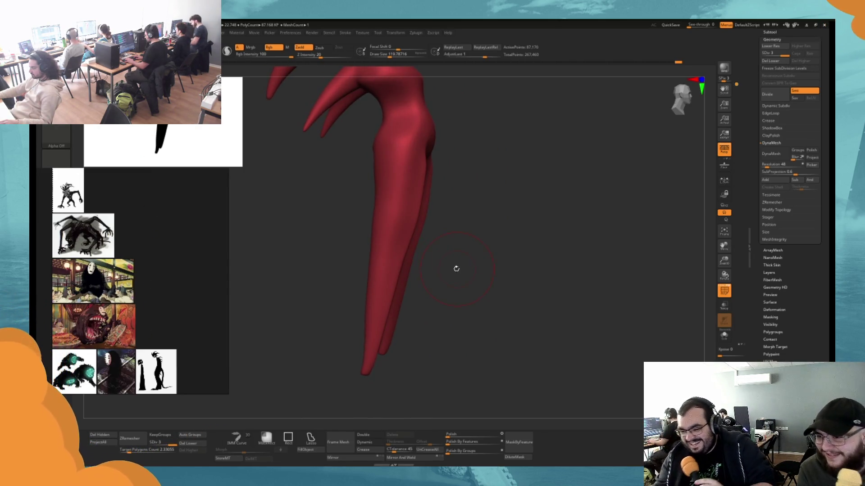
left_click_drag(456, 269, 410, 186)
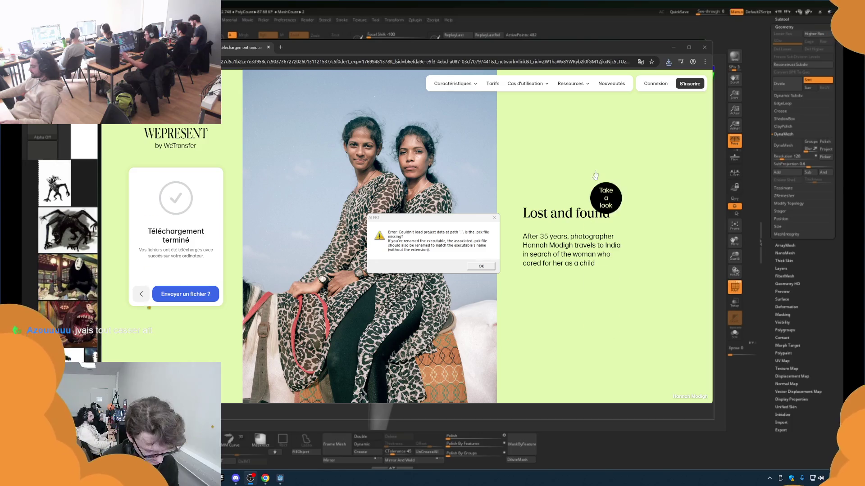
Dismiss the missing-.pck alert and reveal FindMask-v0.1.exe from Chrome's downloads list
left_click(482, 266)
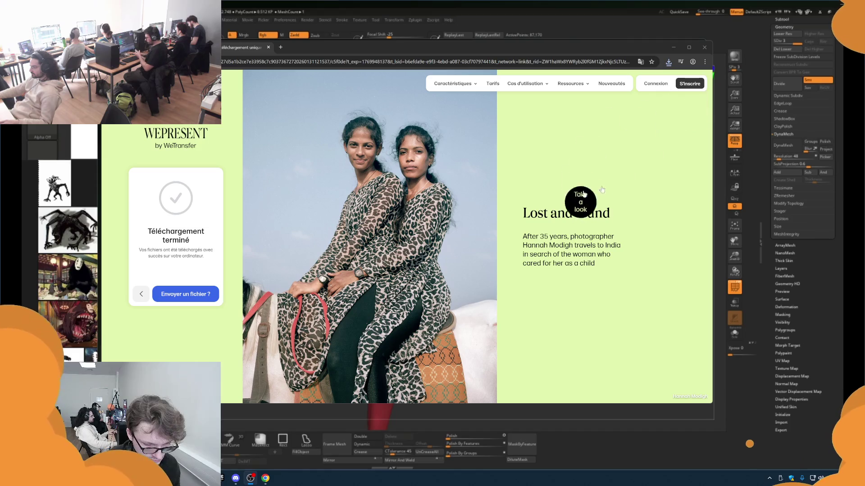
left_click(669, 62)
left_click(650, 92)
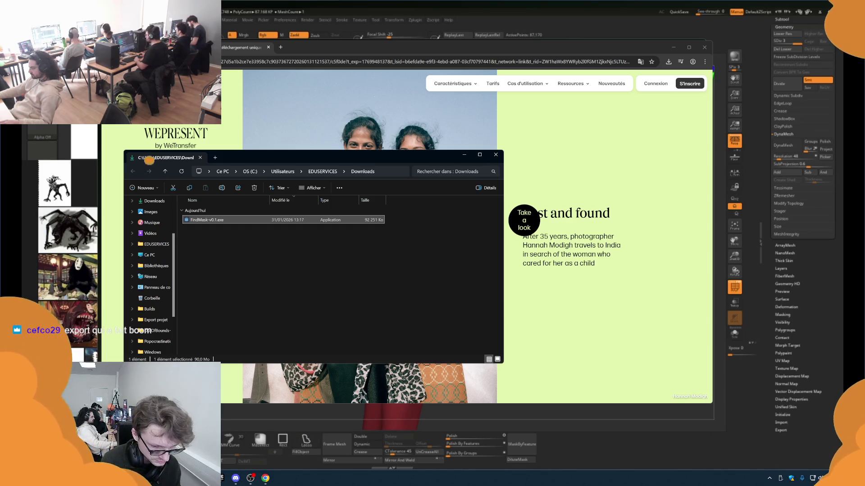
left_click(206, 430)
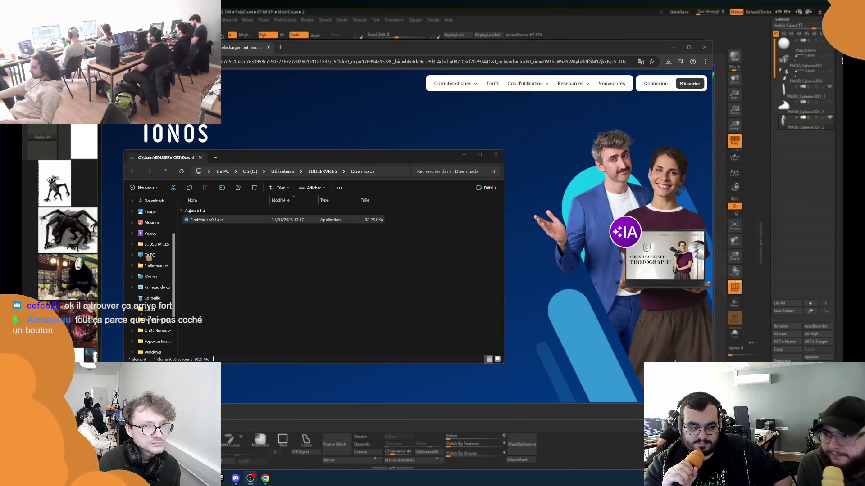
left_click(420, 20)
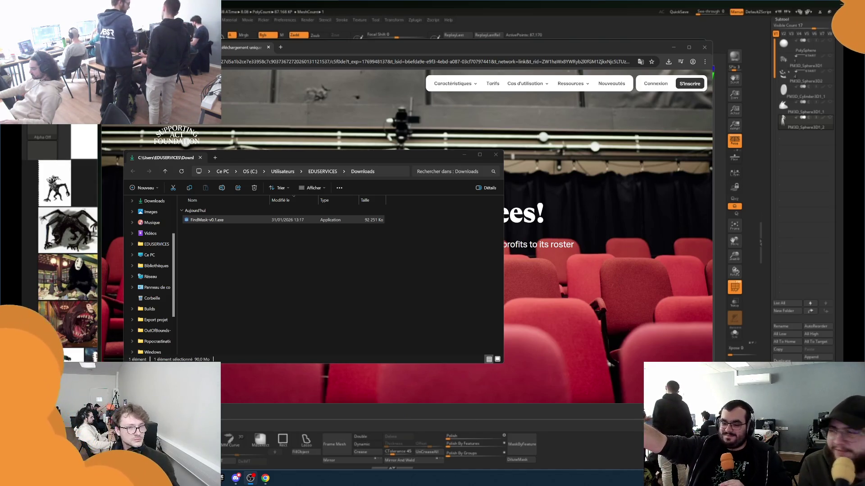
left_click(827, 107)
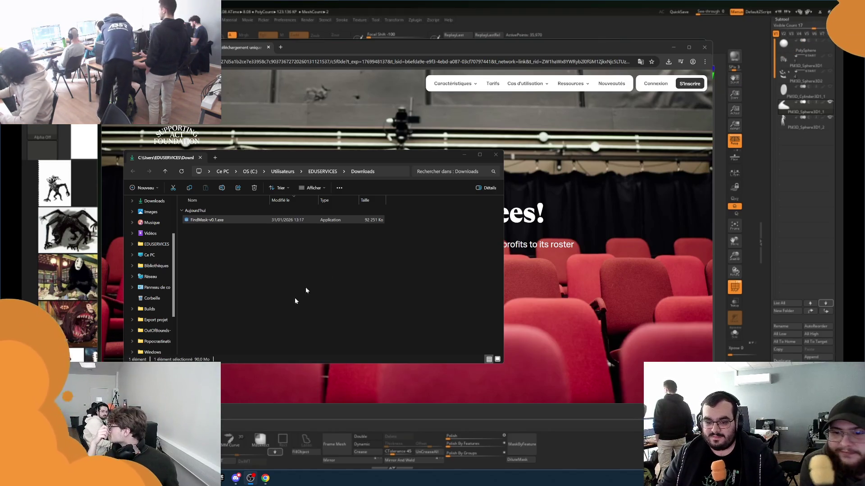
Move the Downloads window aside to make room for running FindMask-v0.1.exe
mouse_move(372, 163)
left_mouse_down()
mouse_move(403, 157)
mouse_move(442, 128)
left_mouse_up()
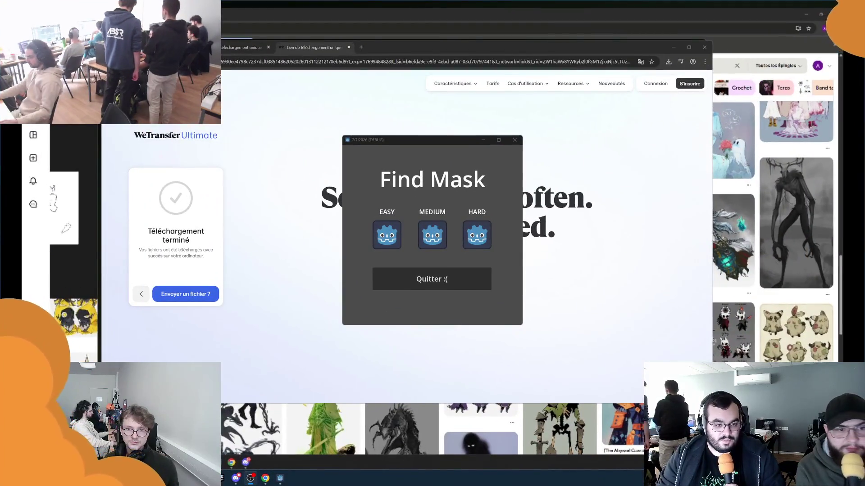
Close both WeTransfer tabs, return to the Find Mask window, and start a round
left_click(349, 47)
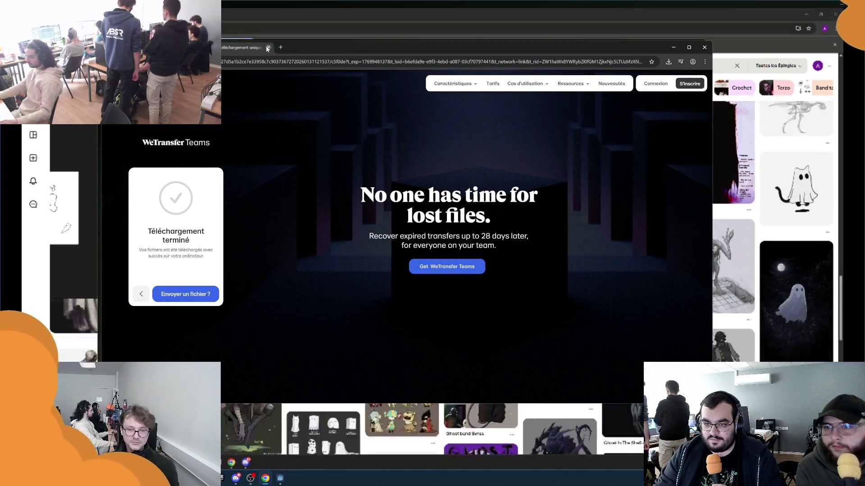
left_click(268, 48)
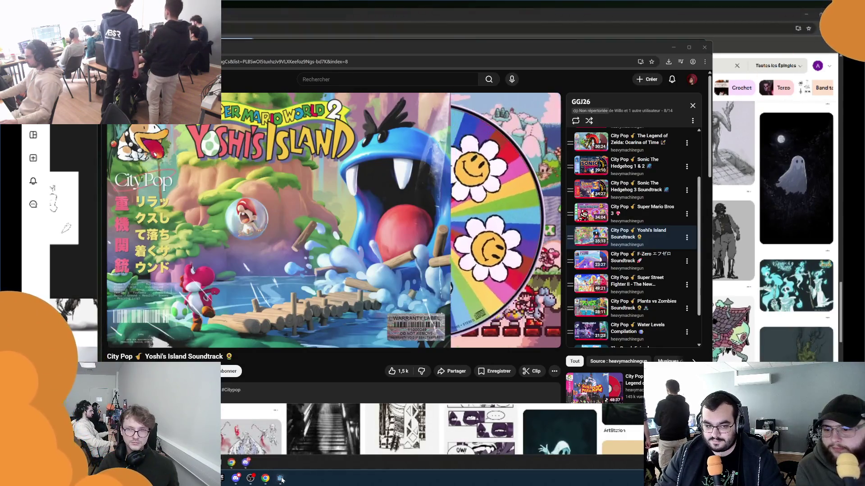
key("alt+Tab")
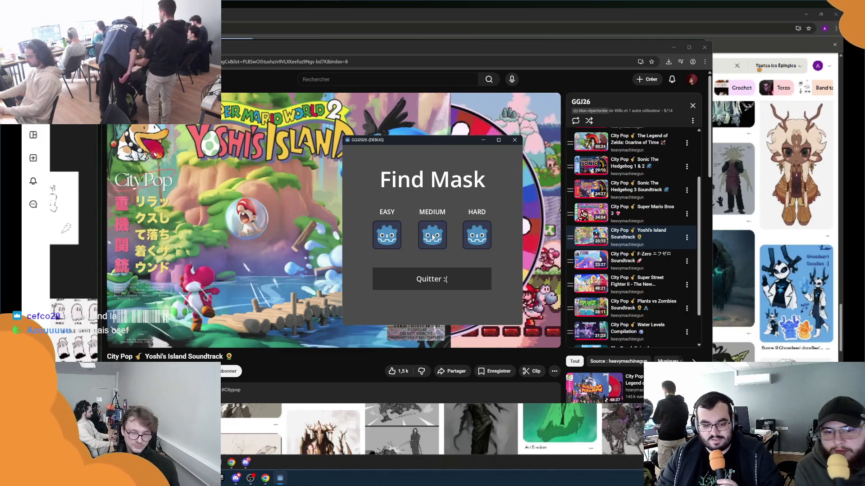
left_click(445, 242)
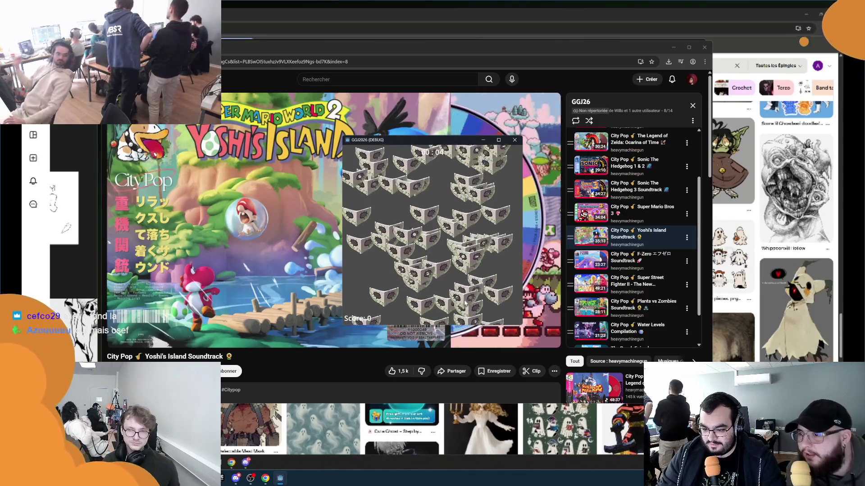
Pick out the cyan-eyed mask to score 1 point, then maximize the game window
left_click(455, 198)
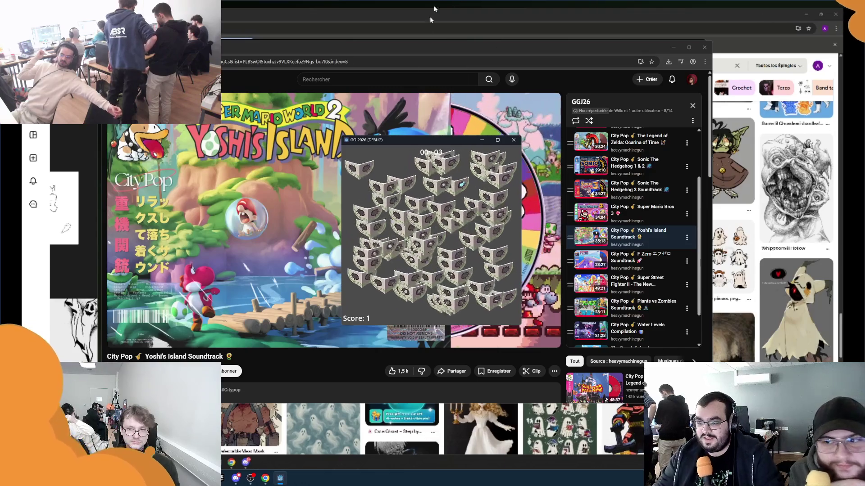
left_click(497, 139)
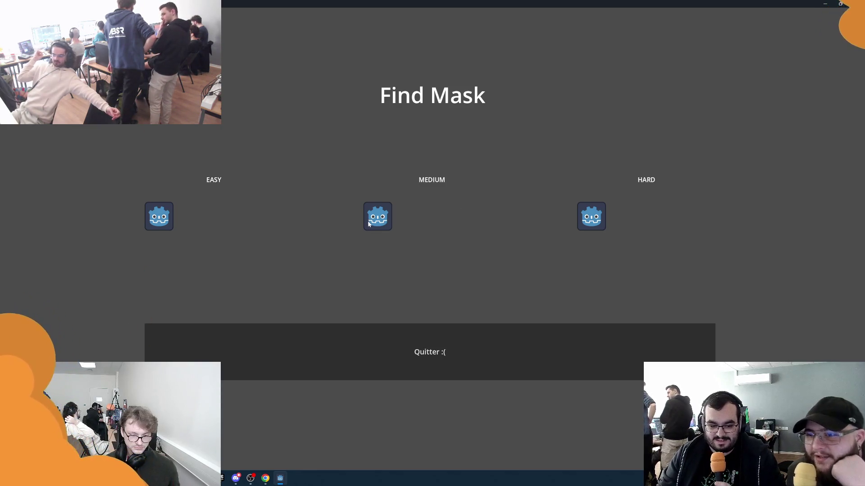
Play a MEDIUM round, picking out the cyan-eyed mask fifteen times
left_click(161, 219)
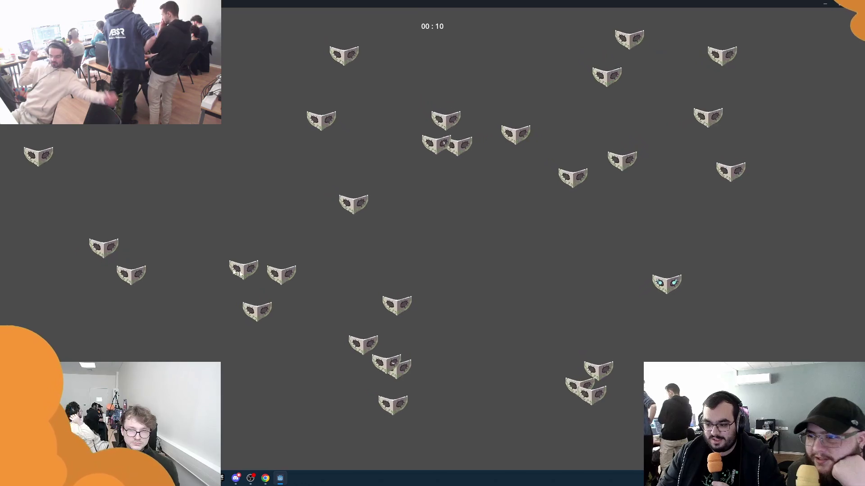
left_click(696, 269)
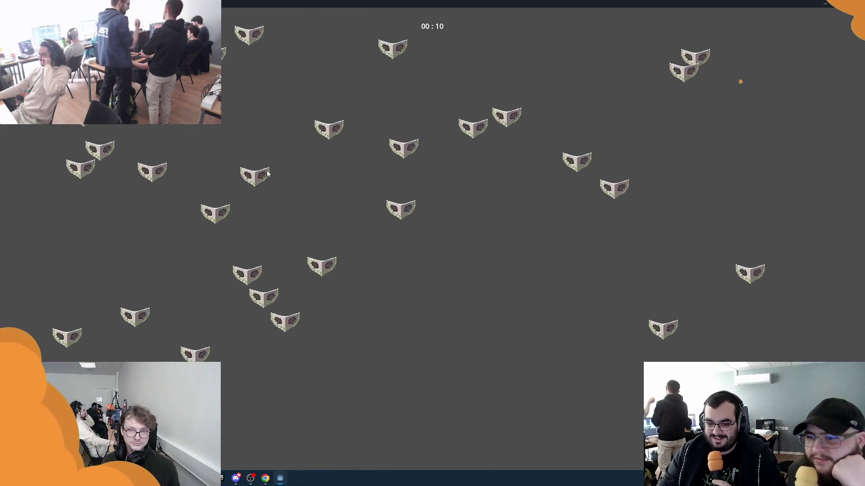
left_click(128, 356)
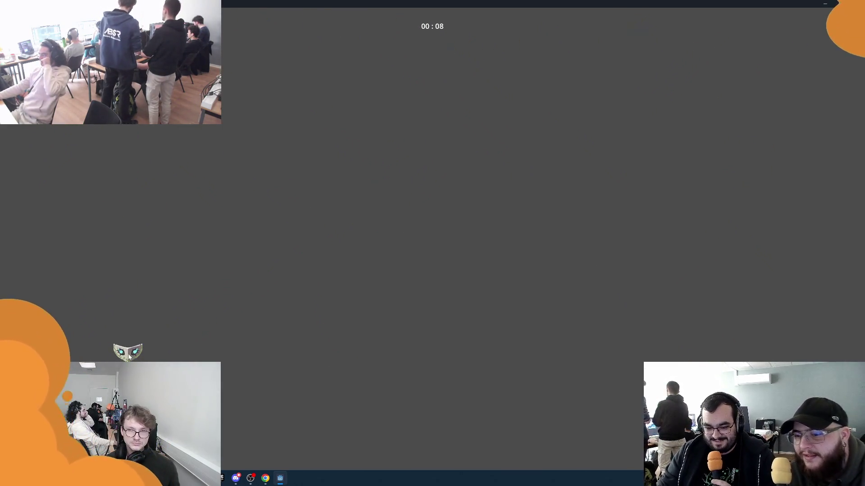
left_click(216, 321)
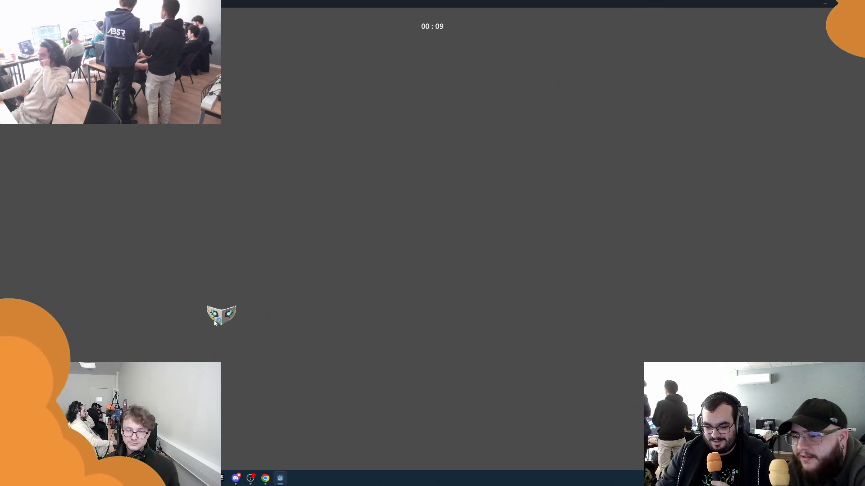
left_click(128, 251)
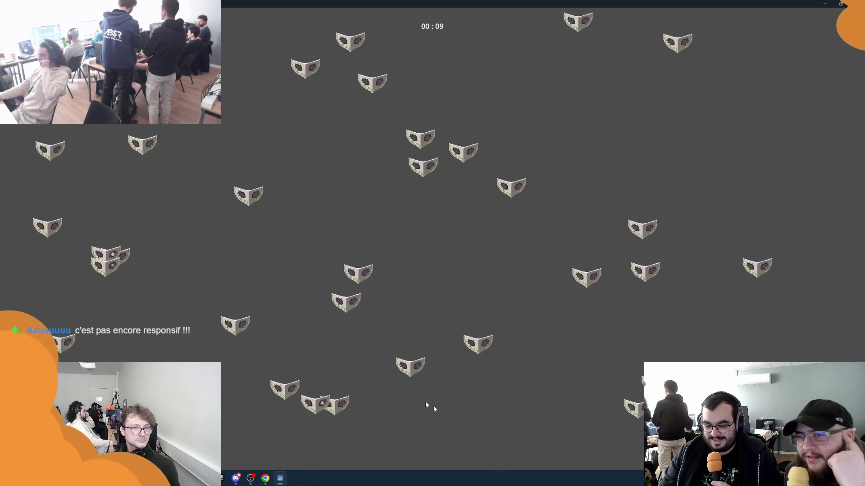
left_click(232, 112)
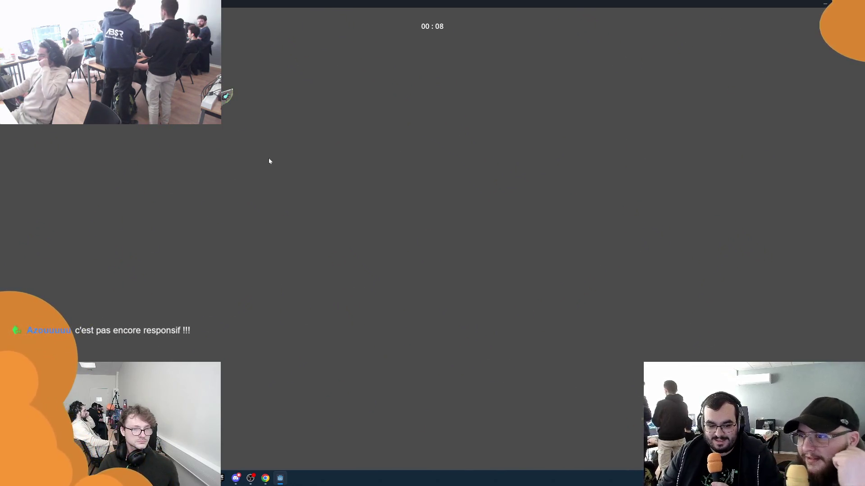
left_click(309, 132)
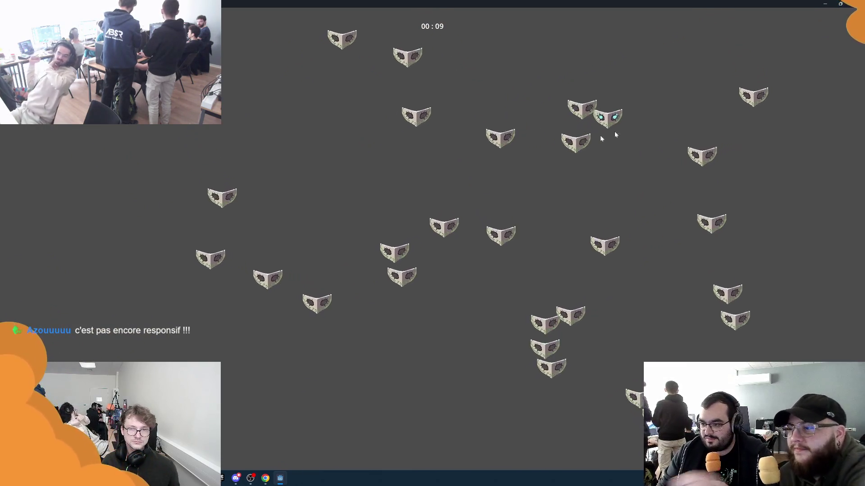
left_click(626, 113)
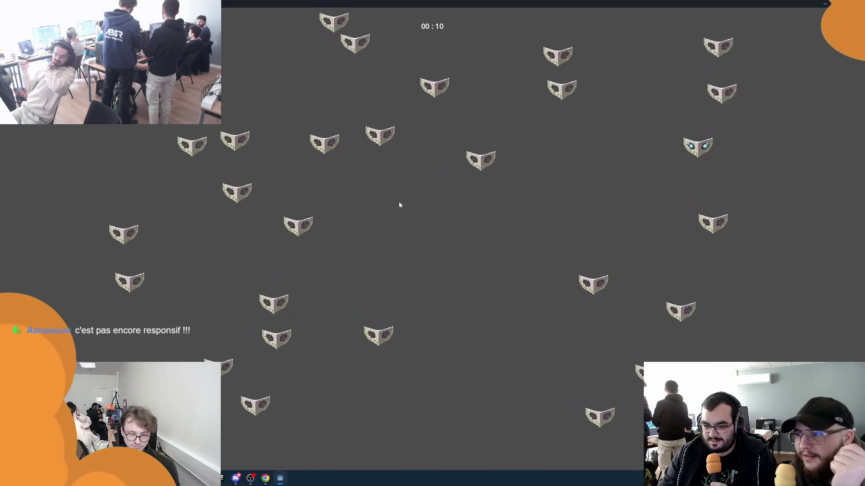
left_click(721, 176)
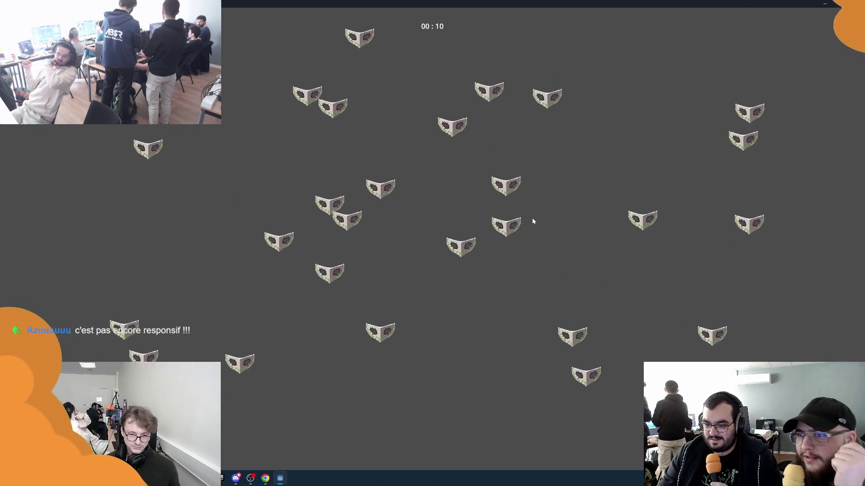
left_click(89, 141)
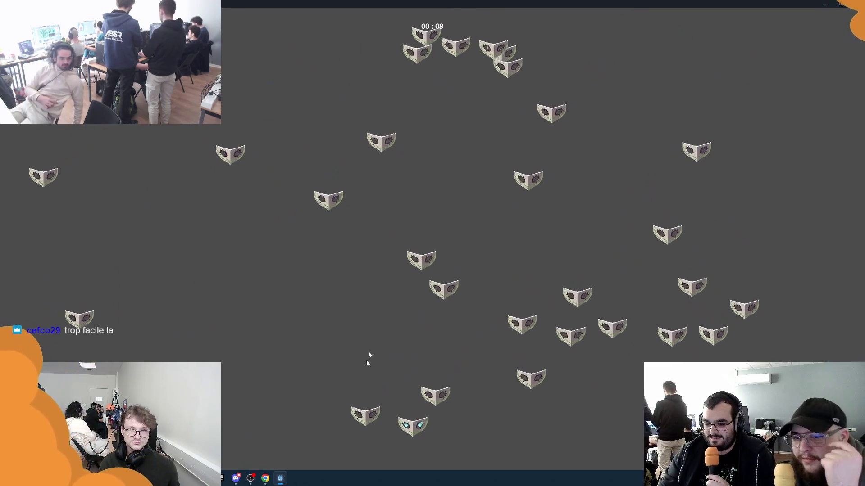
left_click(386, 401)
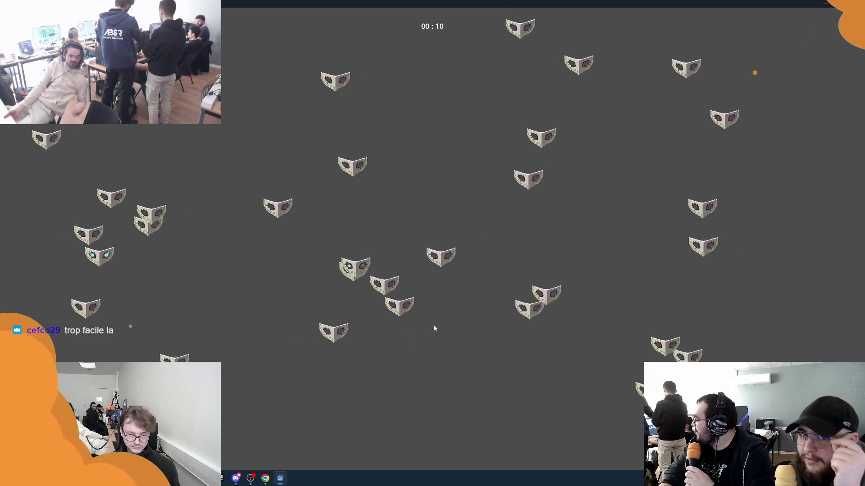
left_click(52, 253)
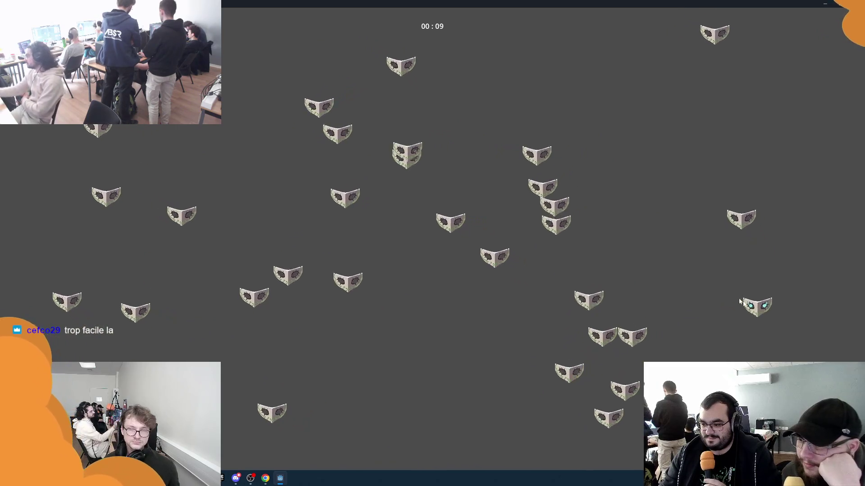
left_click(746, 299)
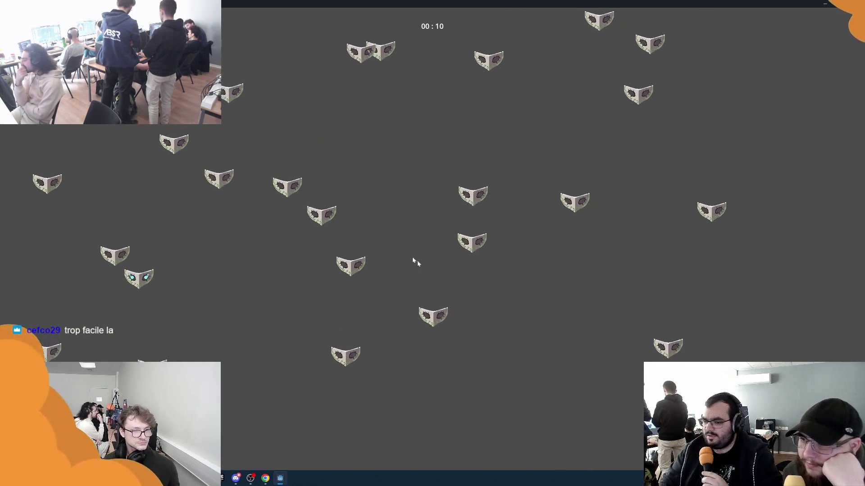
left_click(89, 323)
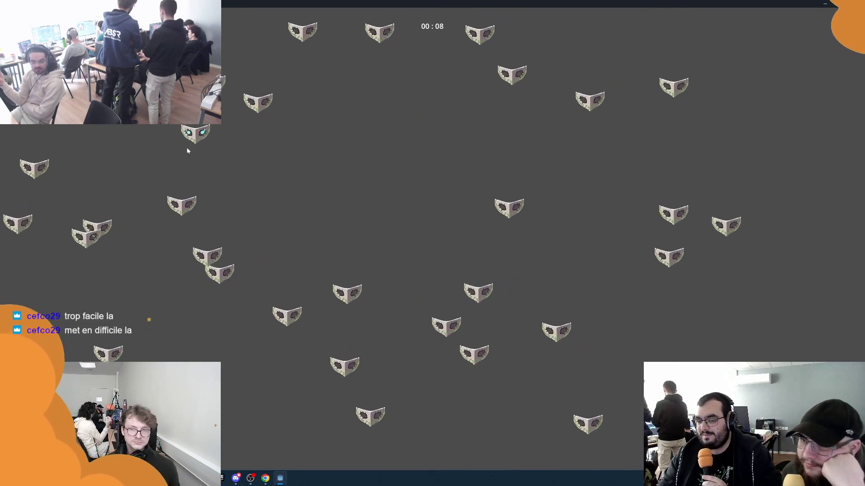
left_click(196, 134)
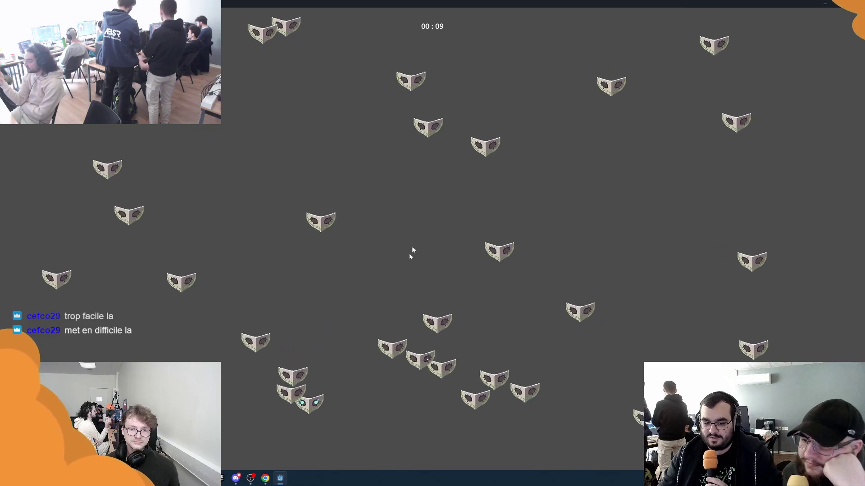
left_click(315, 310)
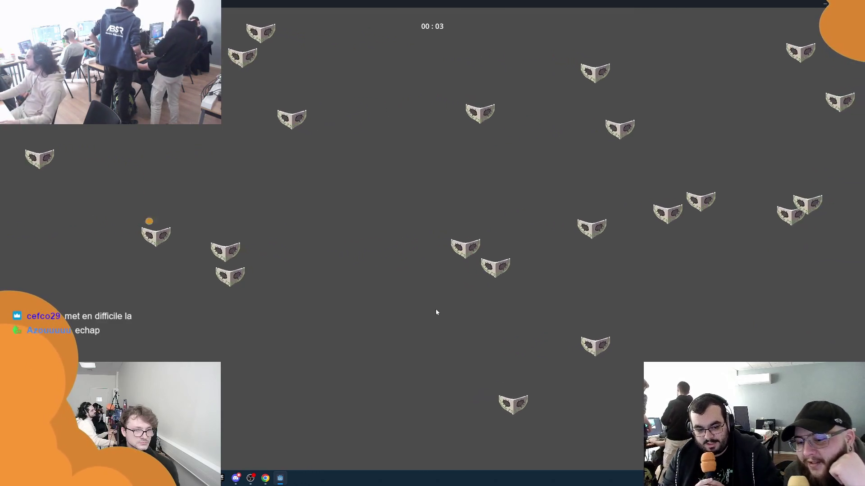
Pause with Esc, return to the menu, and play a HARD round finding eight cyan-eyed masks
key("Escape")
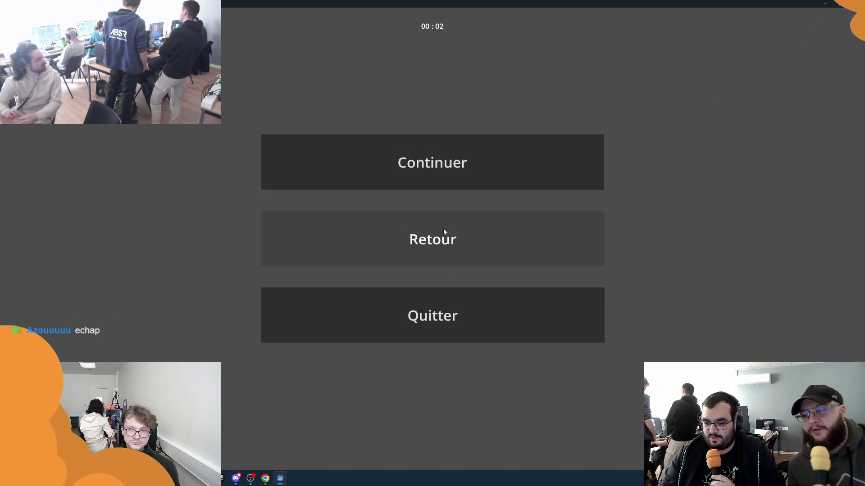
left_click(443, 229)
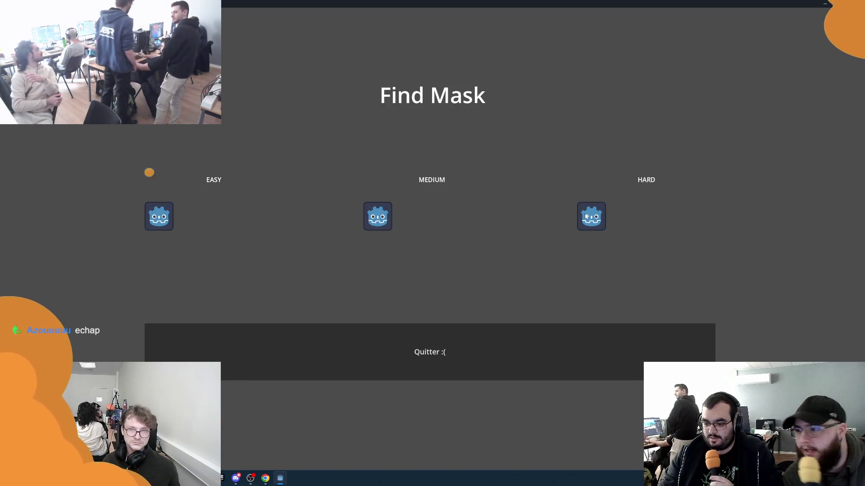
left_click(585, 216)
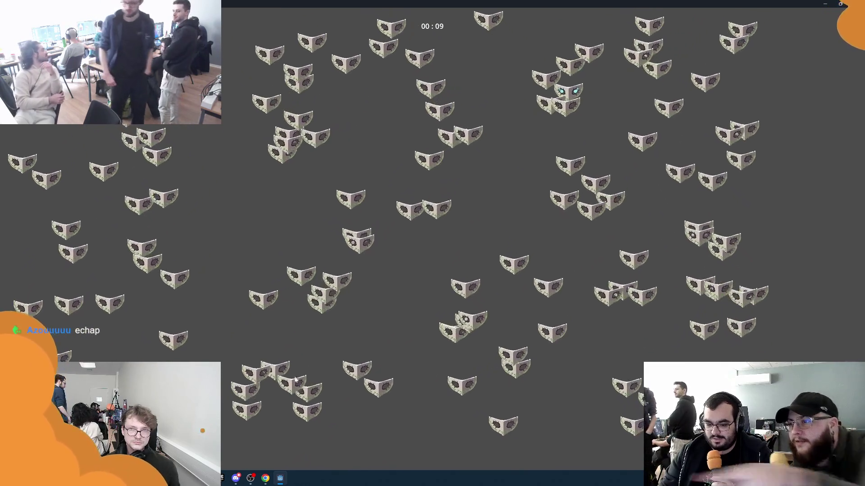
left_click(544, 101)
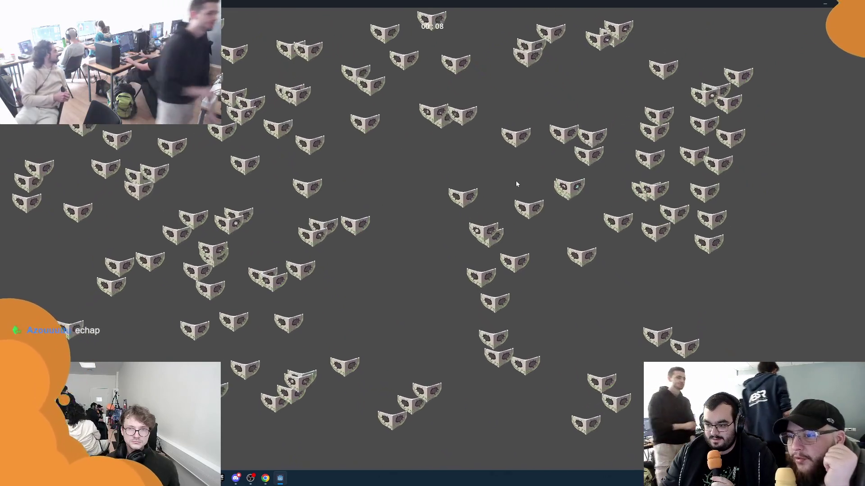
left_click(563, 185)
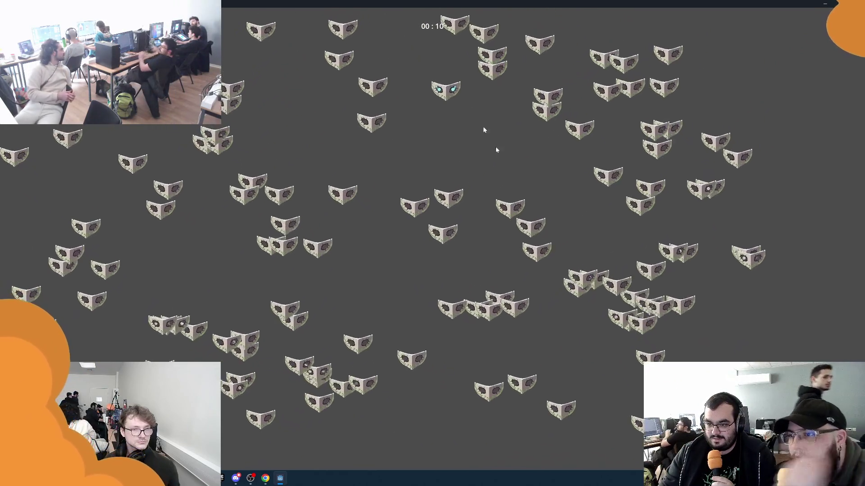
left_click(446, 89)
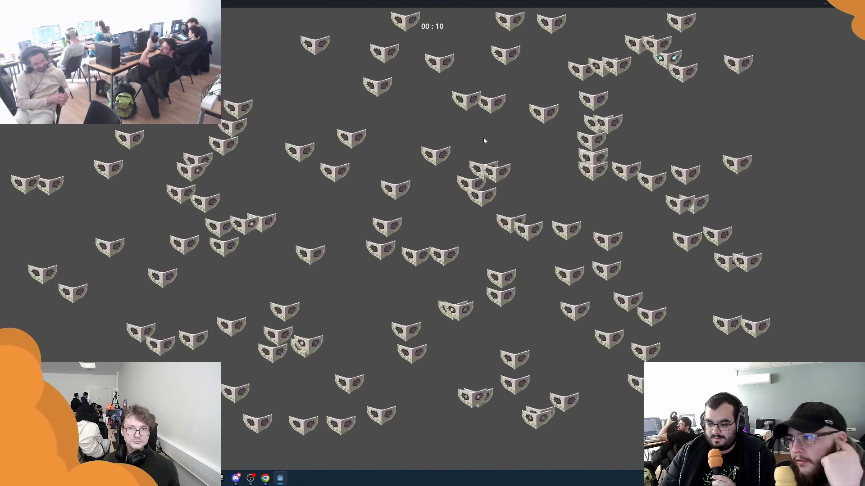
left_click(512, 178)
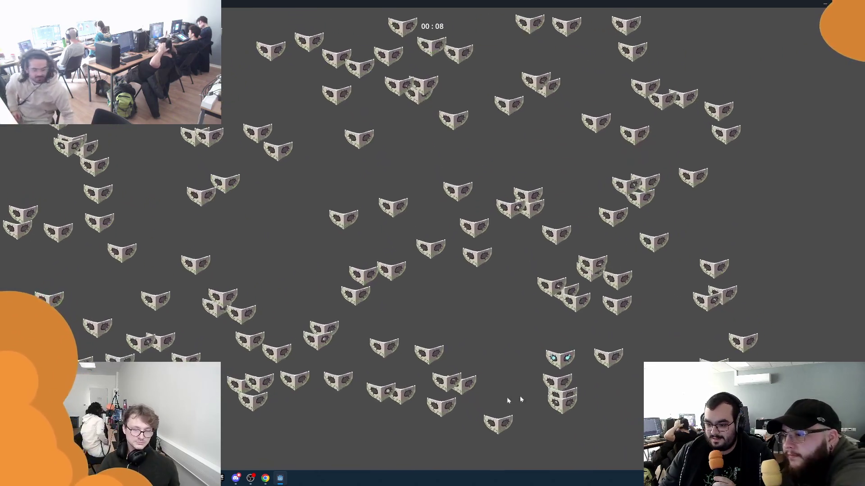
left_click(532, 358)
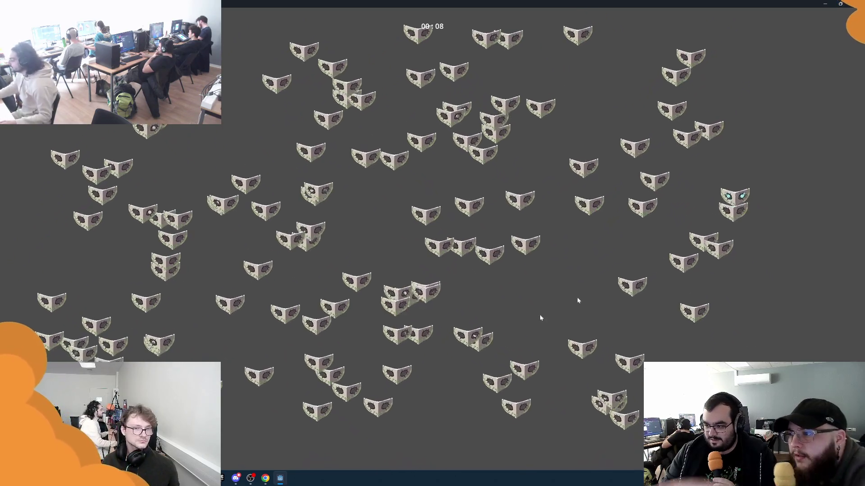
left_click(731, 185)
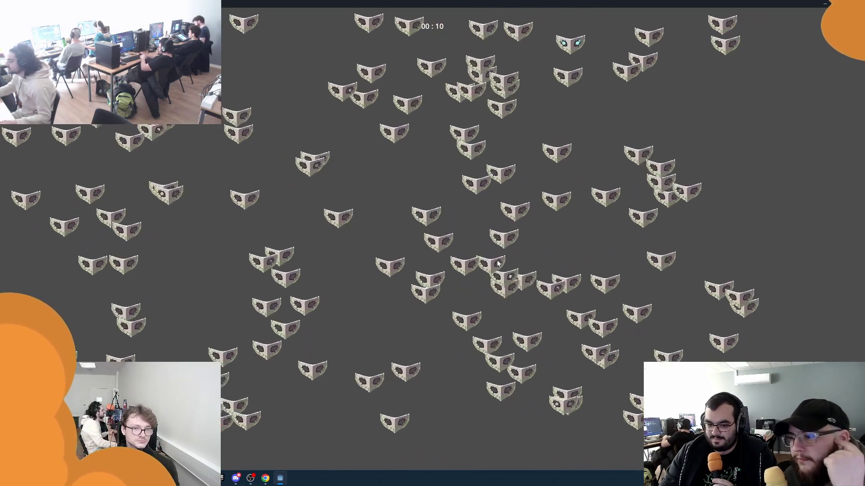
left_click(654, 105)
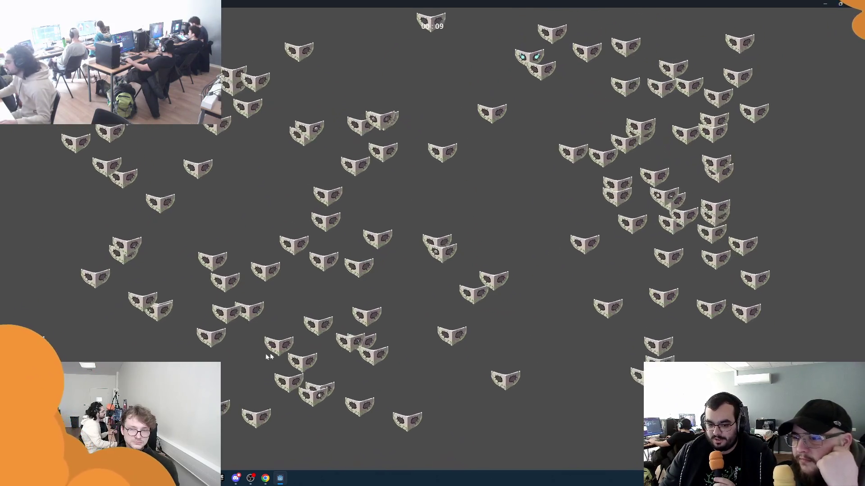
left_click(530, 150)
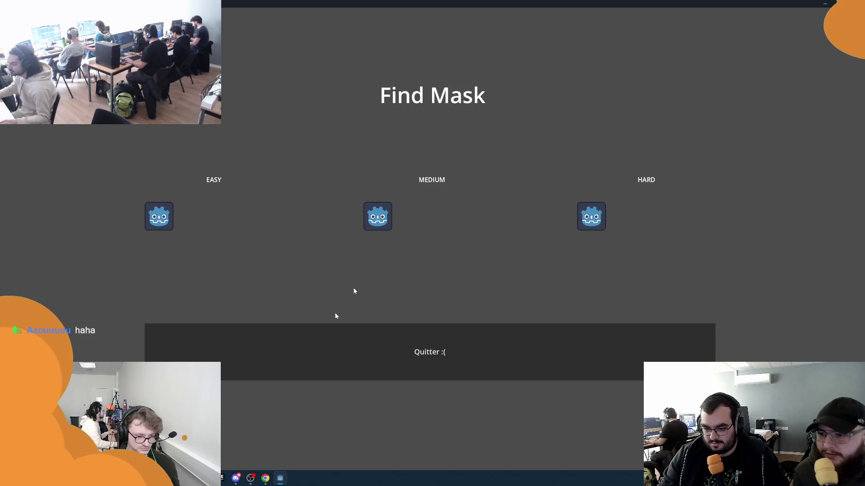
left_click(158, 216)
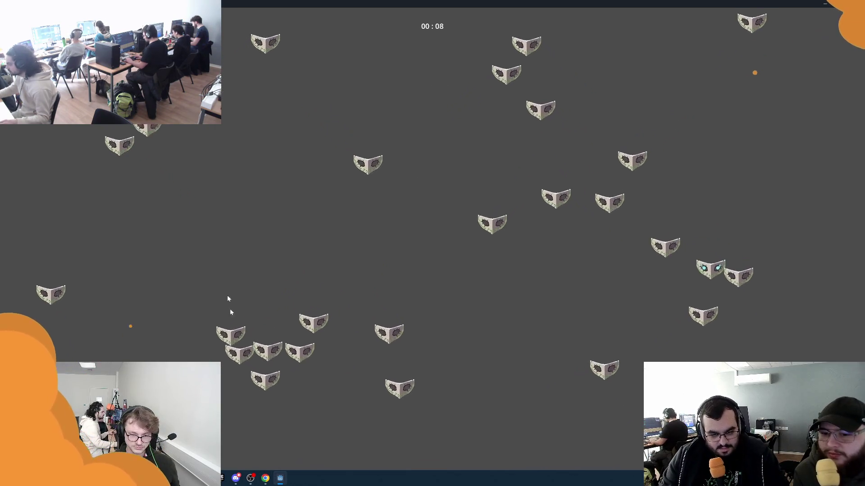
left_click(752, 297)
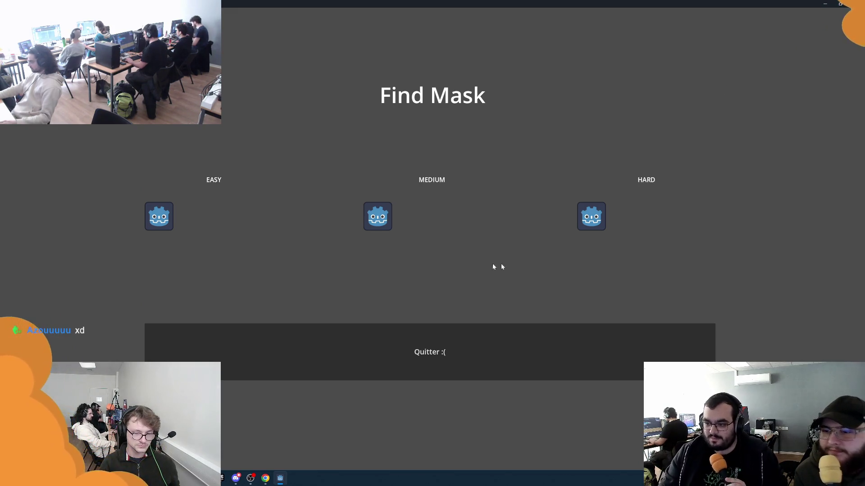
left_click(442, 358)
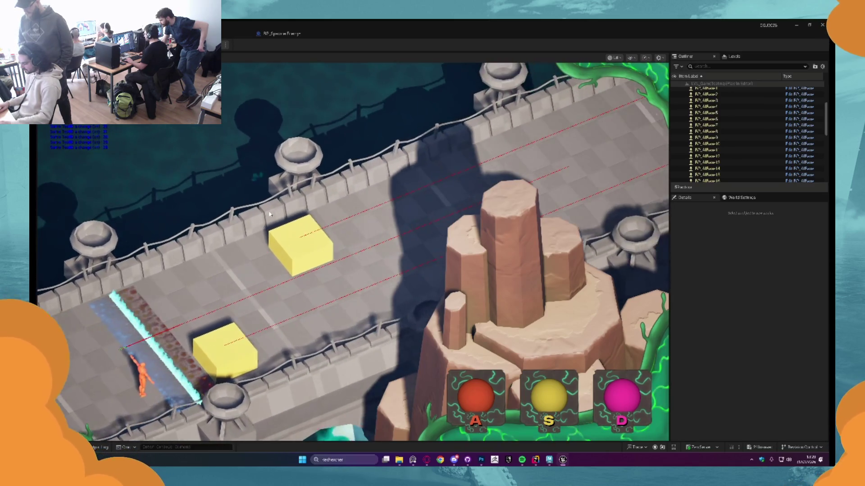
Test the character colours yellow and orange-red, then stop the play session
key("s")
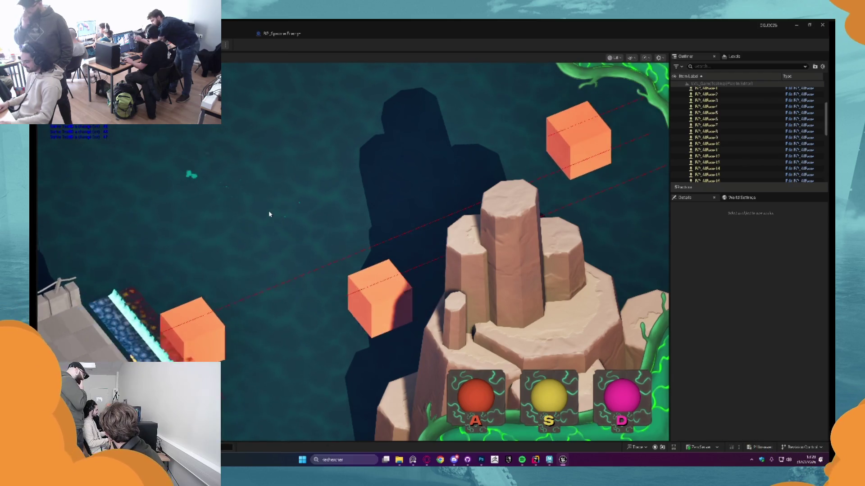
key("a")
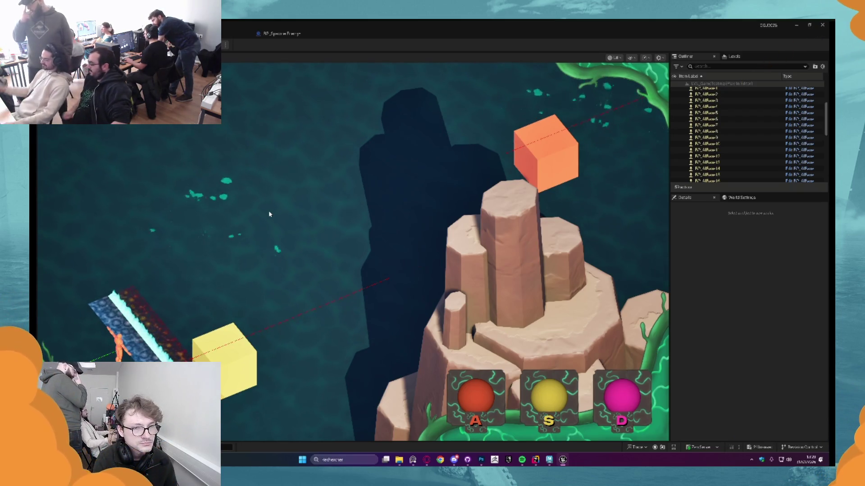
key("Escape")
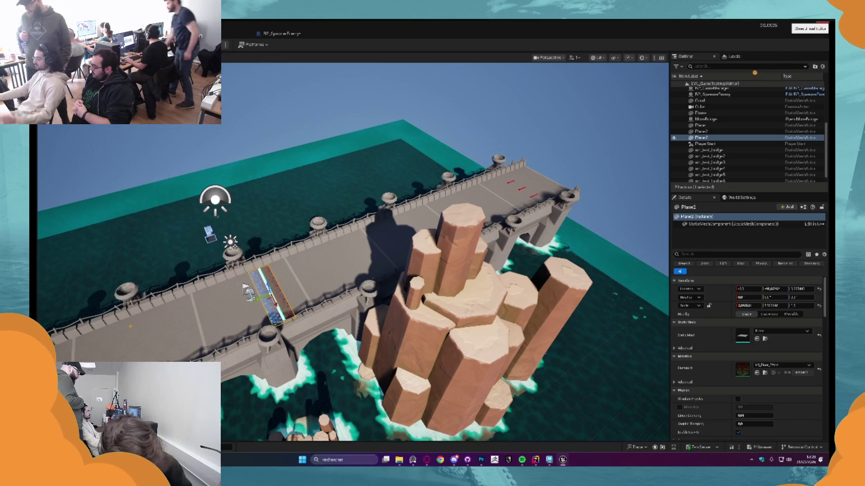
Save the three modified assets and bring the Discord chat window to the front
left_click(463, 253)
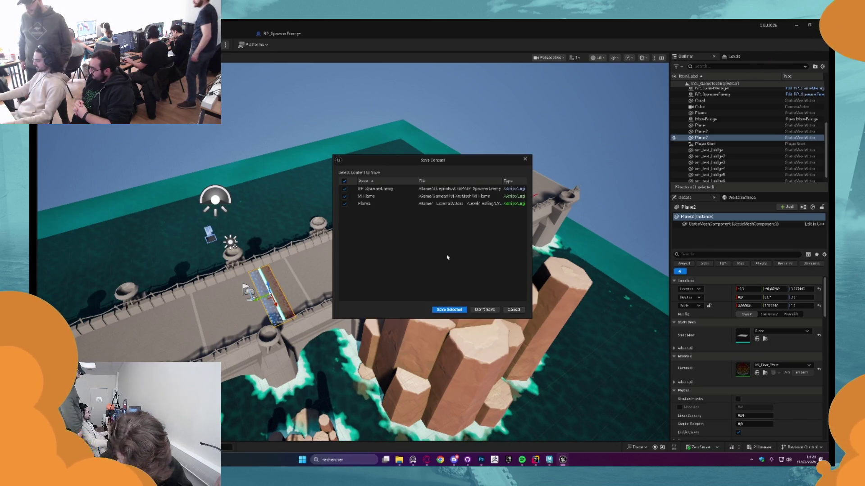
left_click(452, 309)
left_click(454, 459)
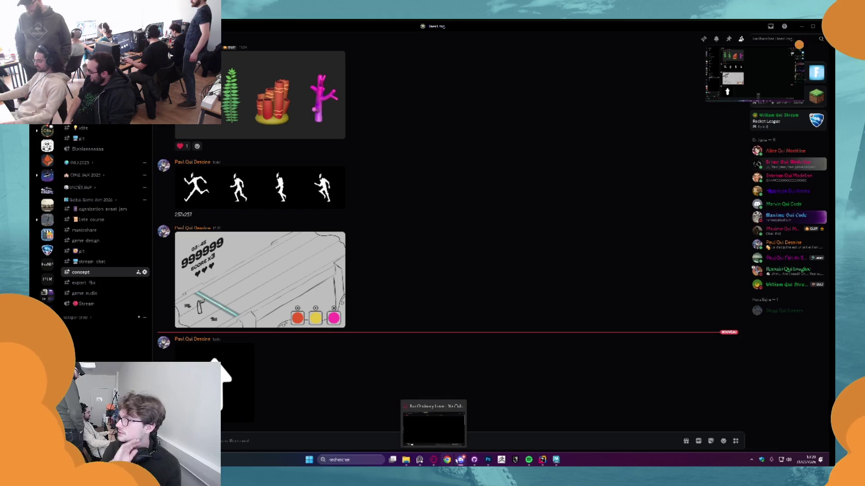
In GitHub Desktop, fetch origin and discard the second changed file's changes
left_click(474, 460)
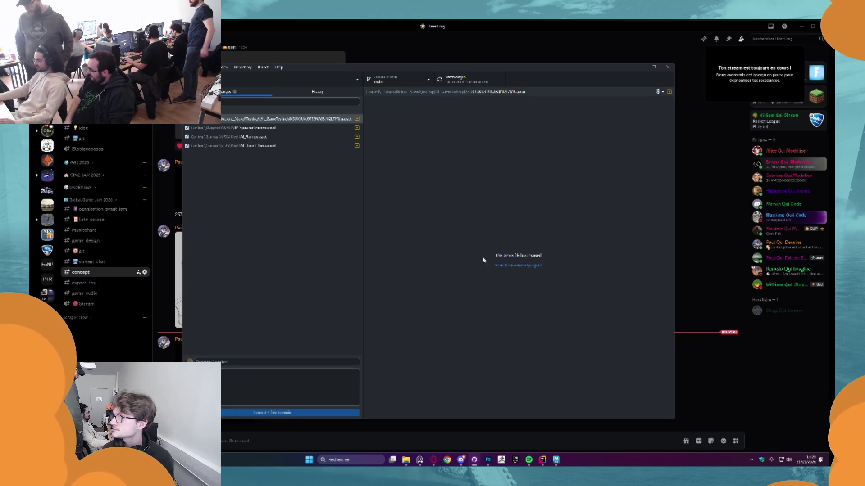
left_click(473, 82)
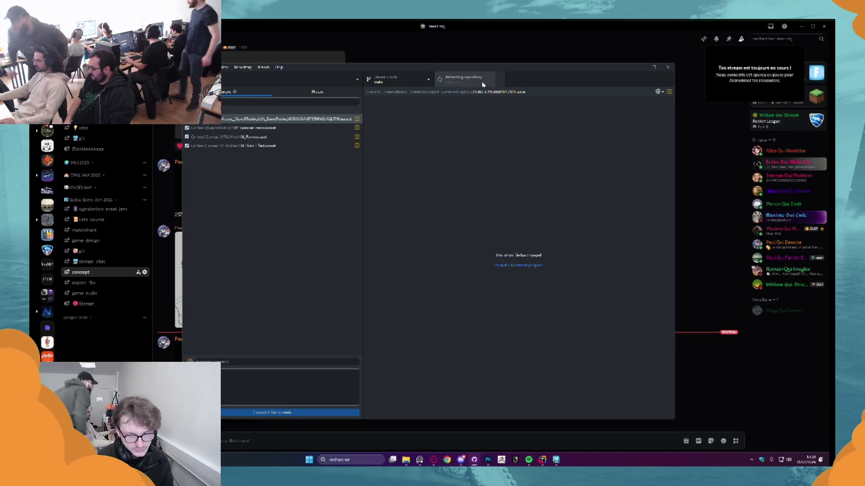
left_click(288, 128)
right_click(289, 130)
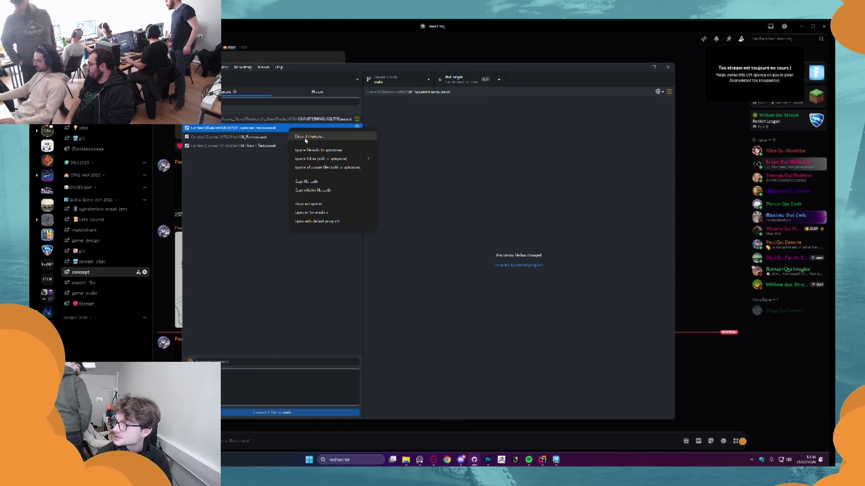
left_click(308, 136)
left_click(432, 273)
left_click(446, 81)
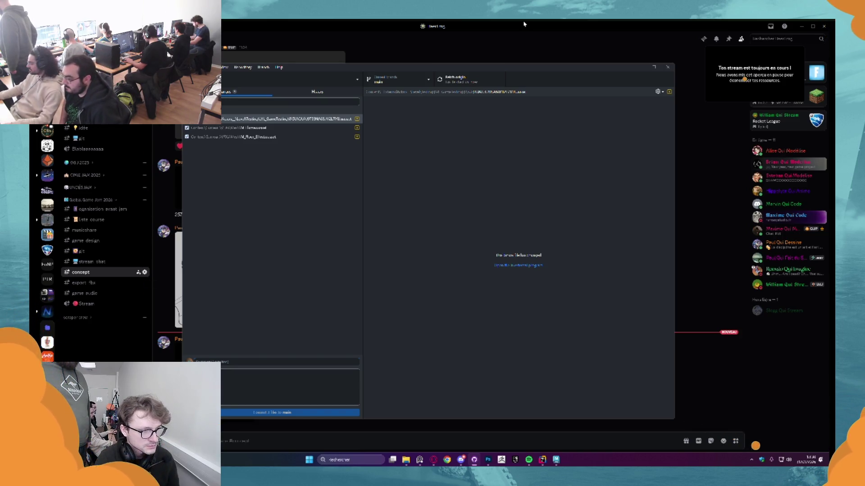
Commit the change to main as 'fix', push to origin, and open the repository folder
left_click(457, 79)
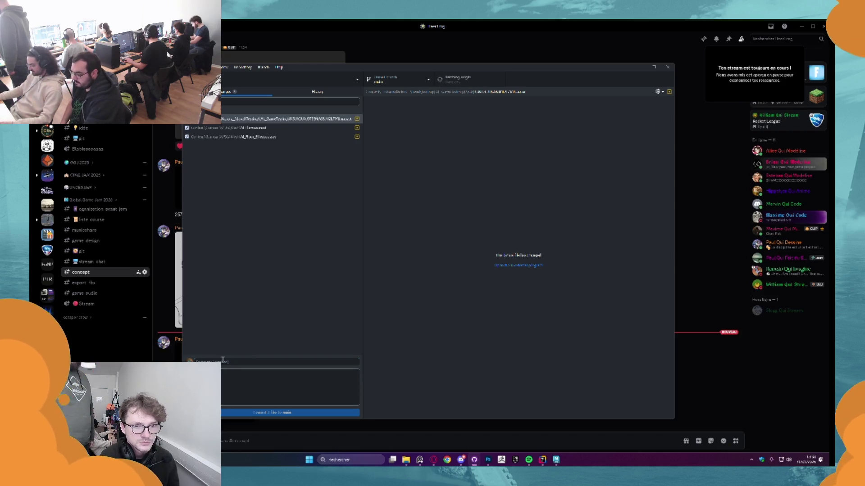
type("fix")
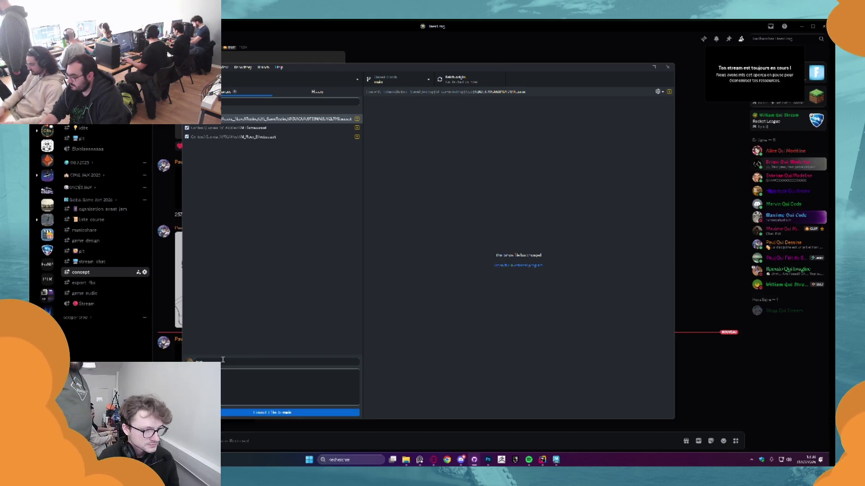
left_click(324, 413)
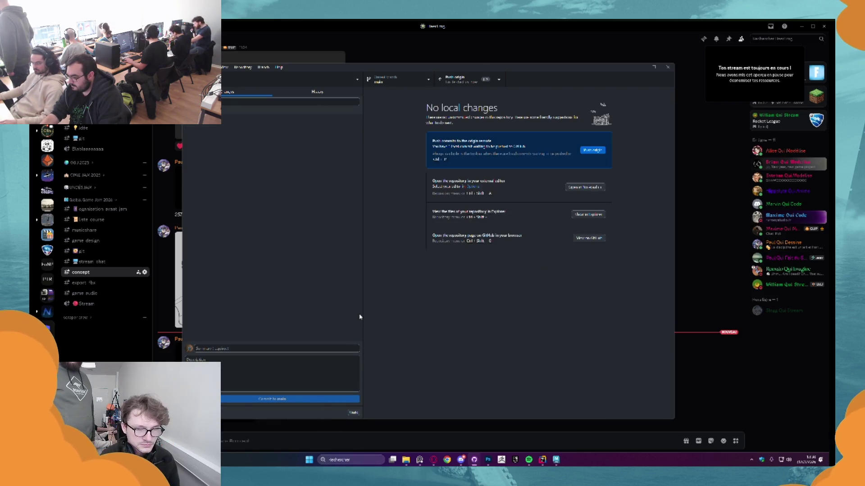
left_click(461, 82)
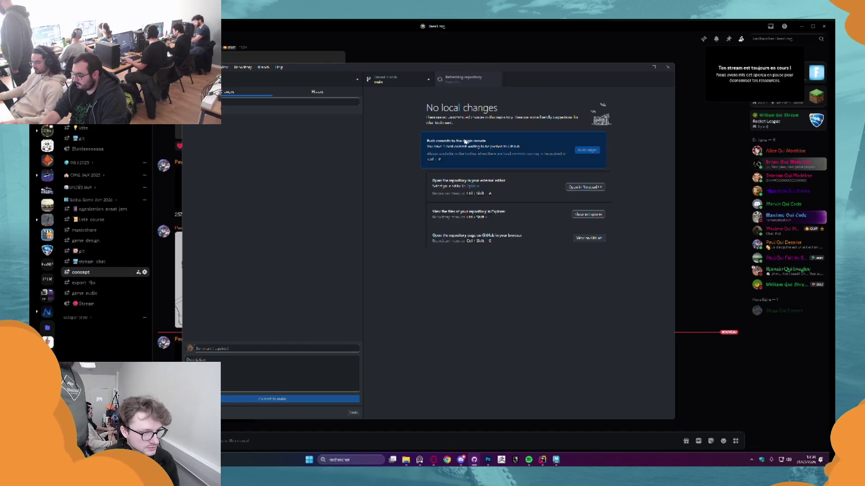
key("ctrl+shift+f")
double_click(311, 310)
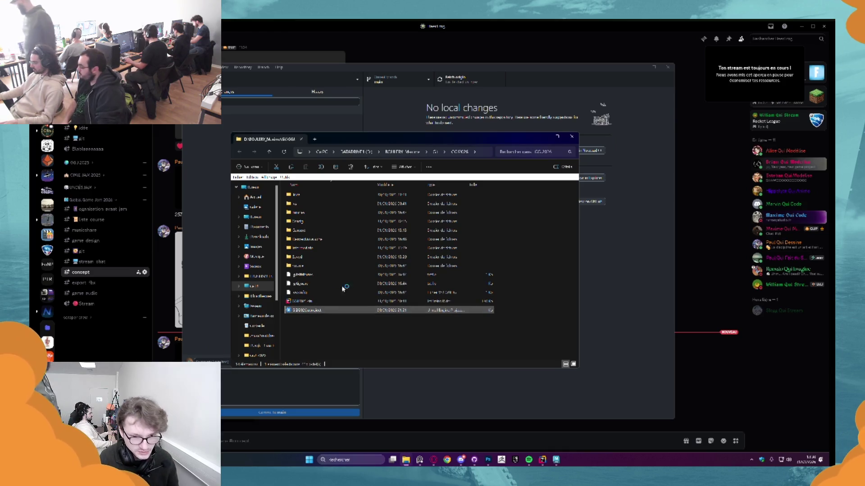
Close the freshly launched Unreal Editor and switch to JetBrains Rider
mouse_move(526, 437)
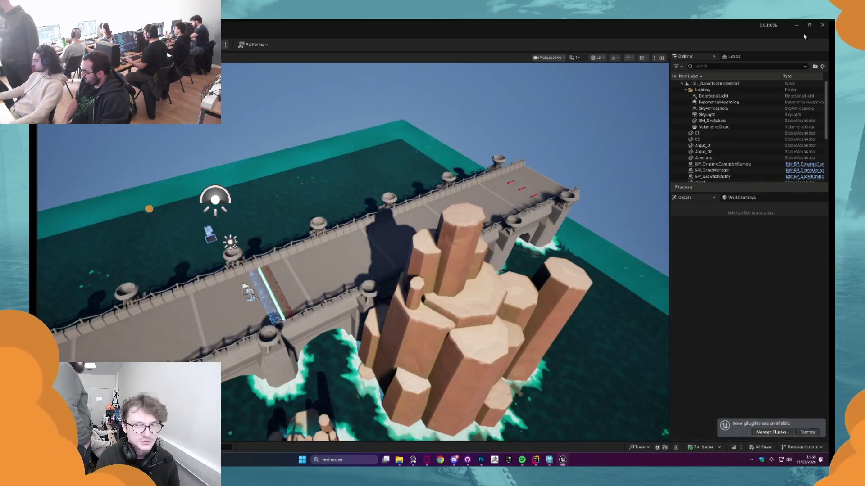
left_click(824, 25)
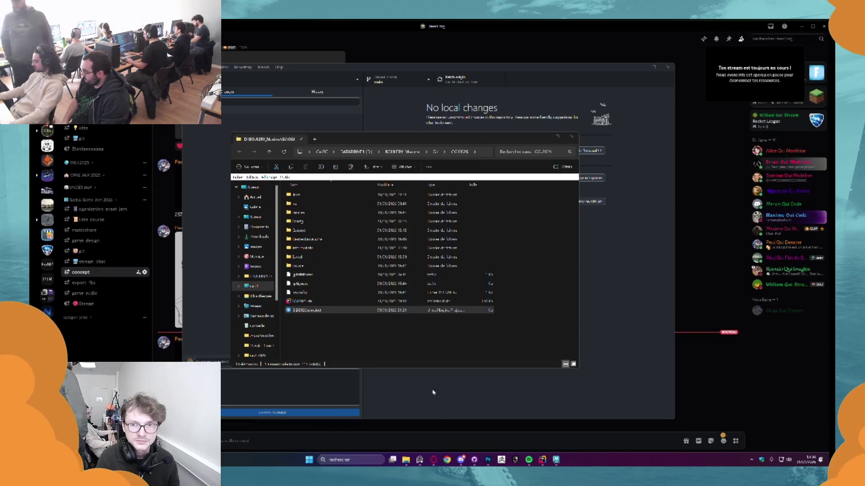
left_click(542, 461)
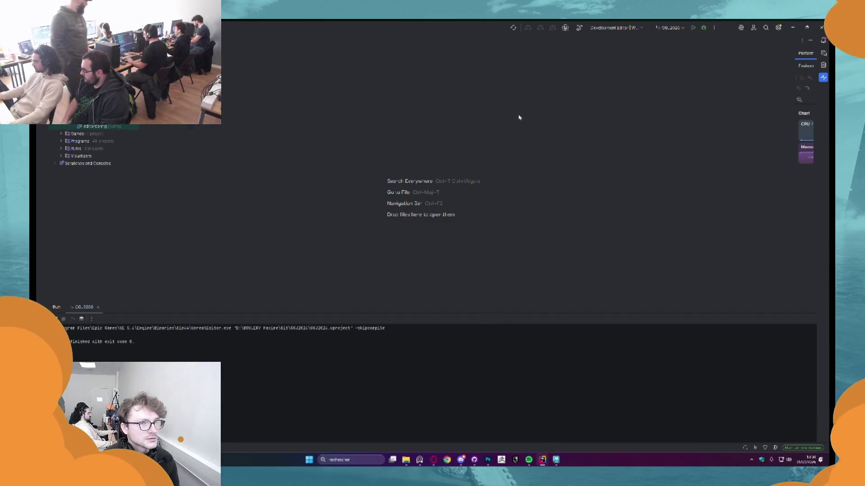
Build and run the project from Rider, then start playing the bridge level in the editor
left_click(694, 27)
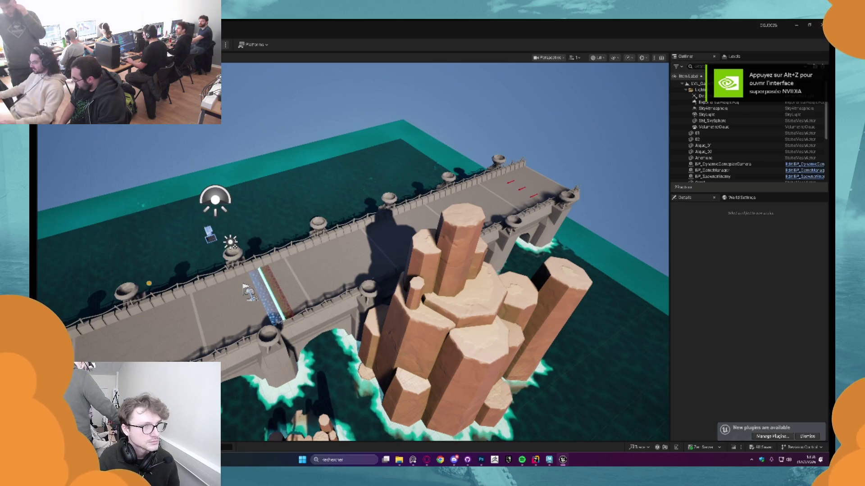
left_click(215, 44)
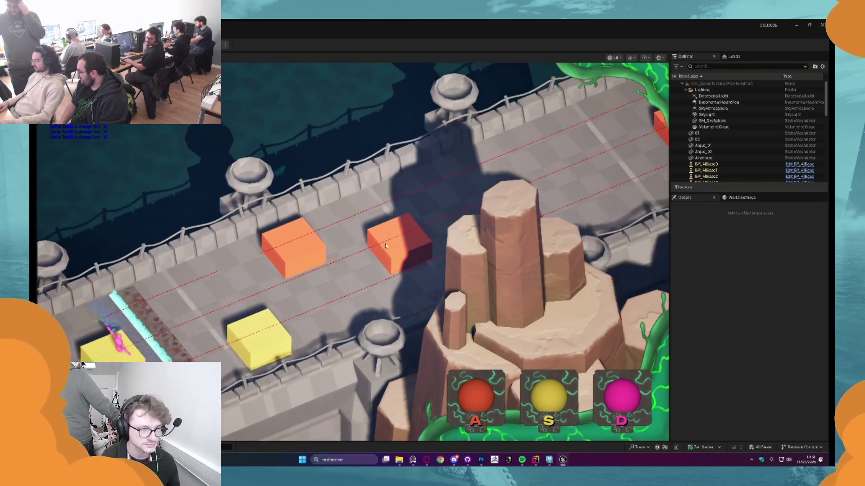
key("Escape")
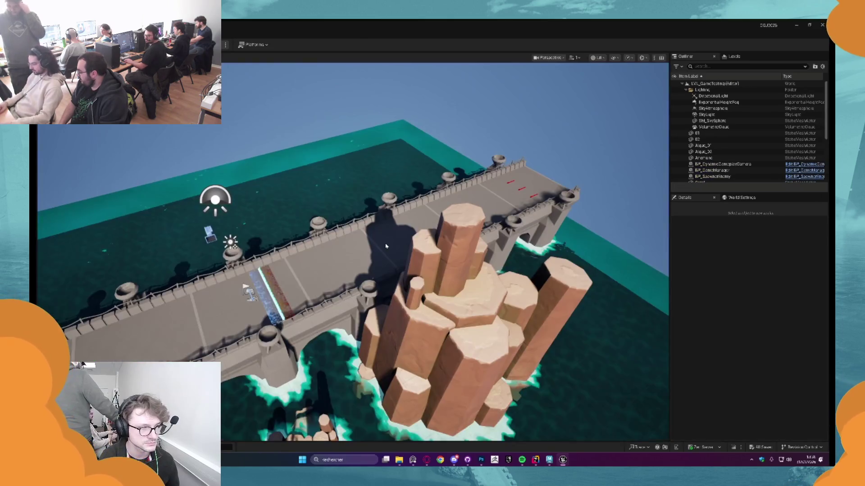
key("alt+p")
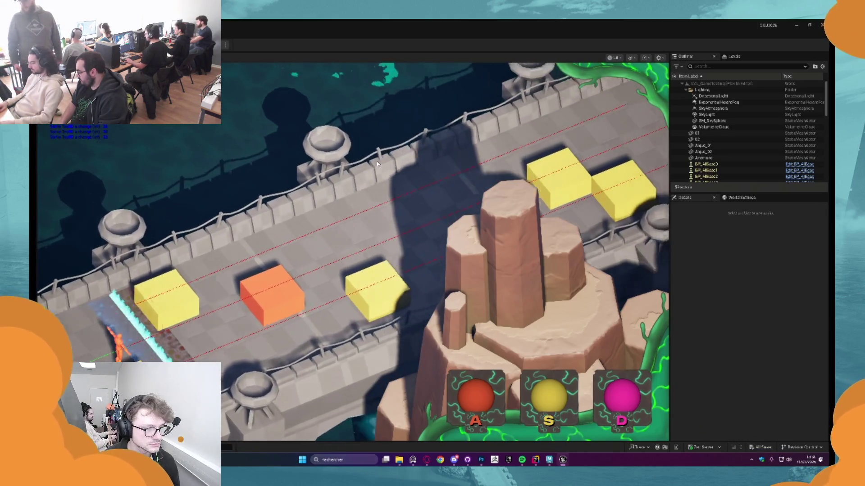
key("Escape")
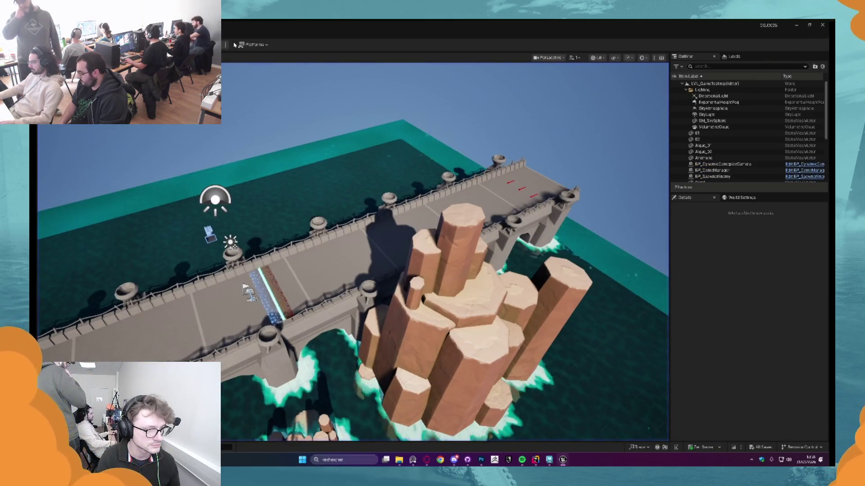
key("alt+p")
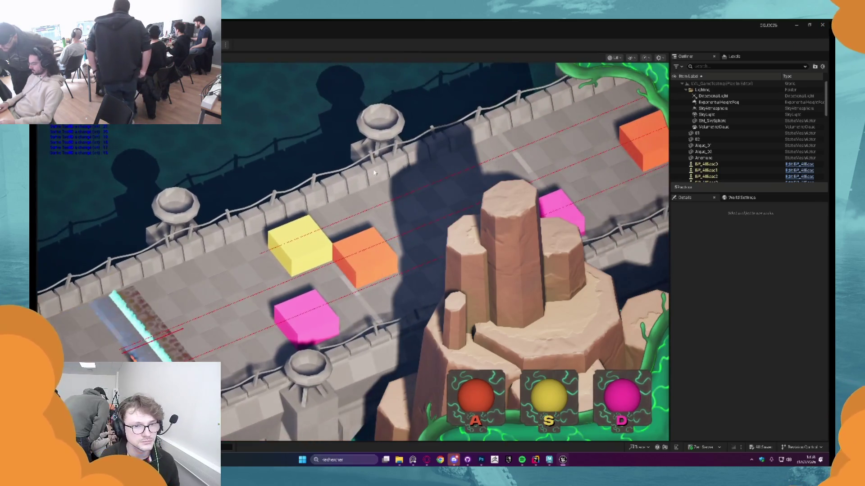
key("d")
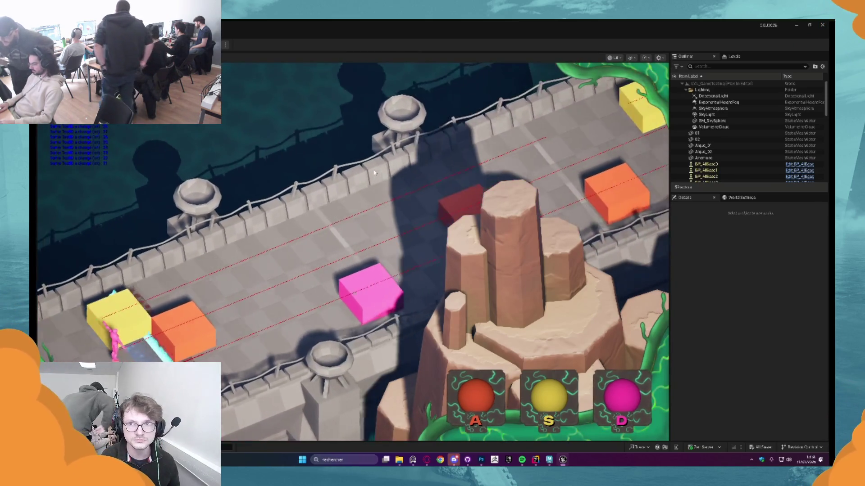
key("Escape")
scroll(283, 238, "up", 10)
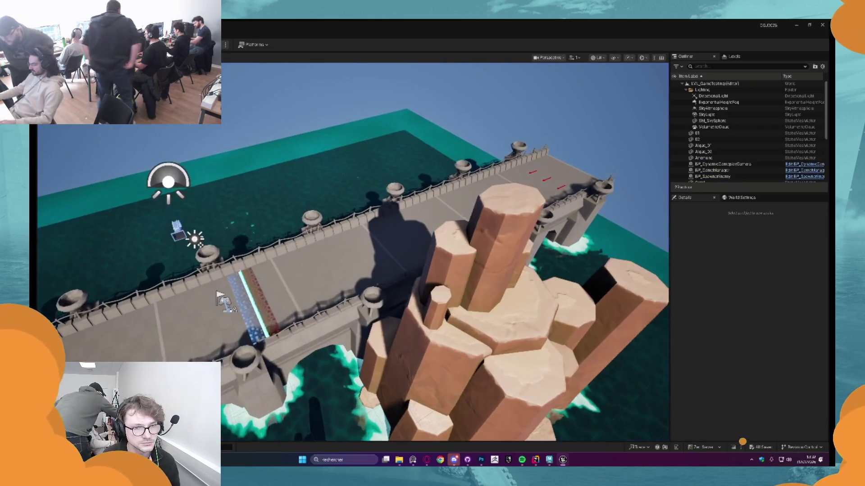
scroll(208, 228, "up", 5)
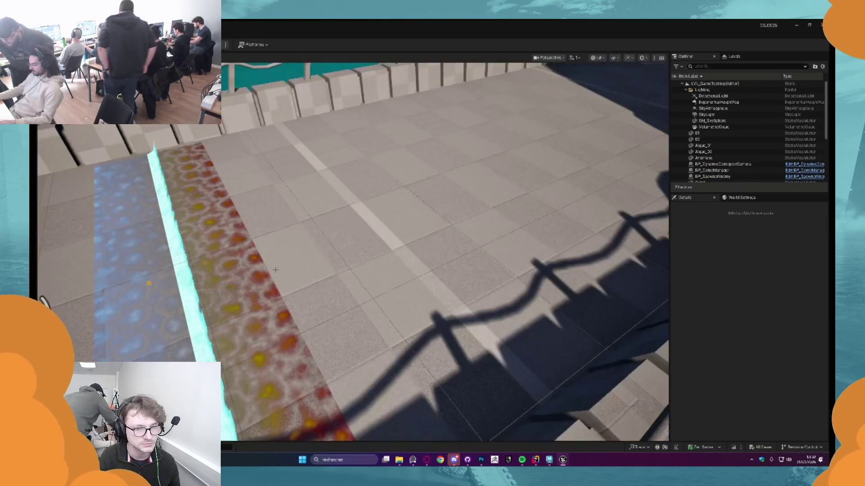
left_click(209, 228)
Browse the content assets to Content > Gamecart > Materials, then hide the drawer again
scroll(208, 228, "down", 5)
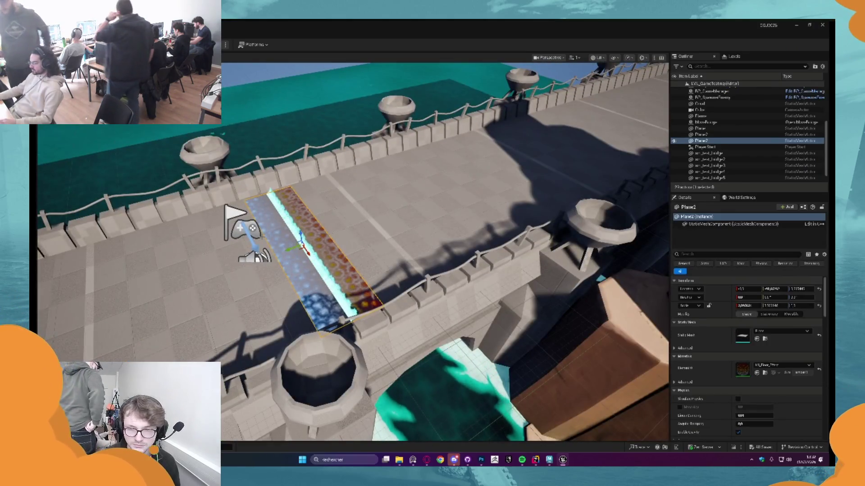
key("ctrl+space")
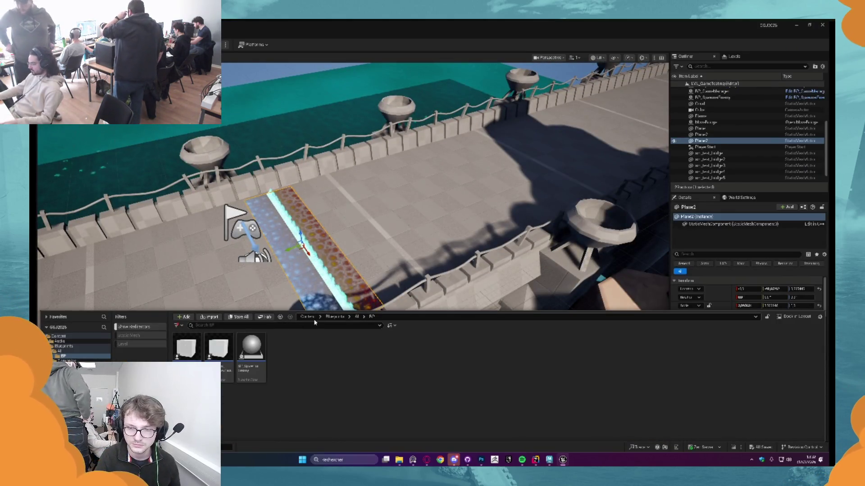
left_click(308, 317)
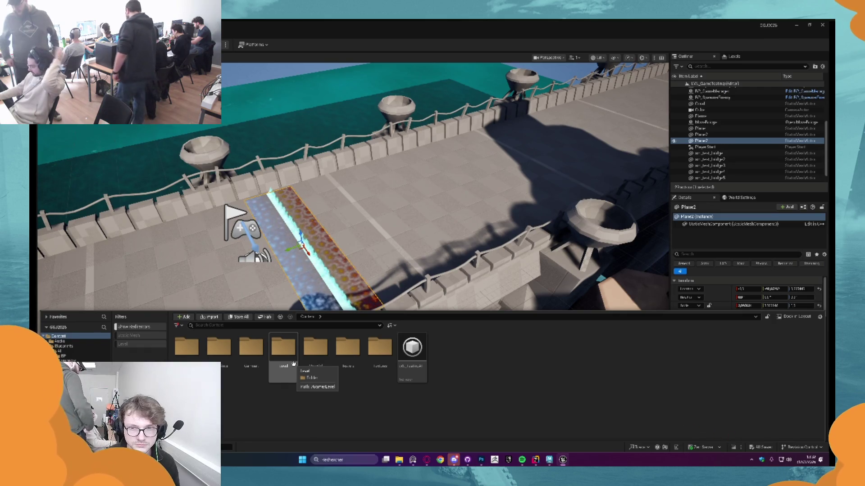
double_click(262, 367)
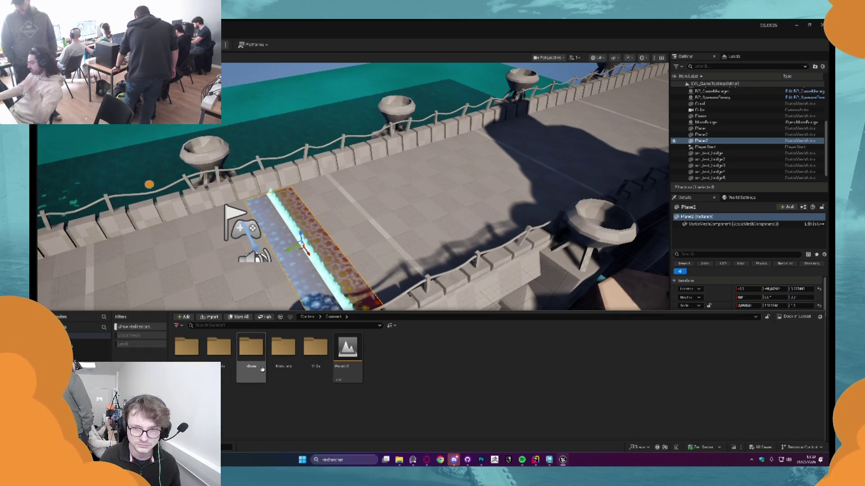
double_click(283, 349)
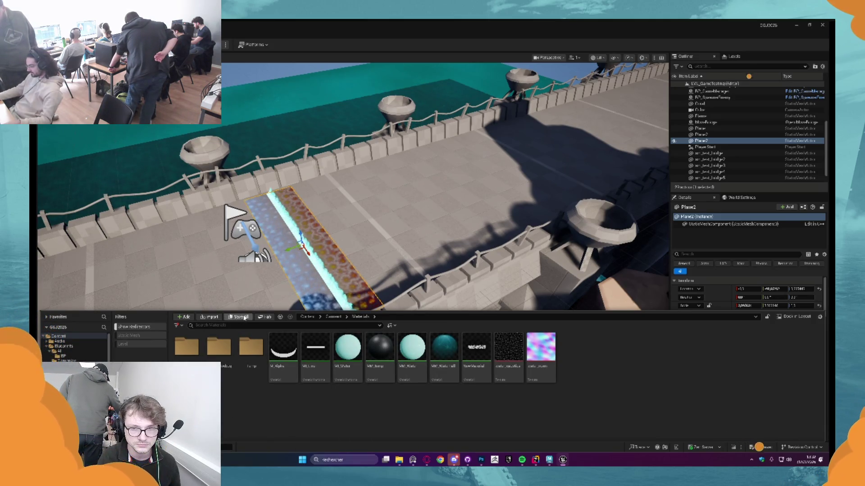
key("ctrl+space")
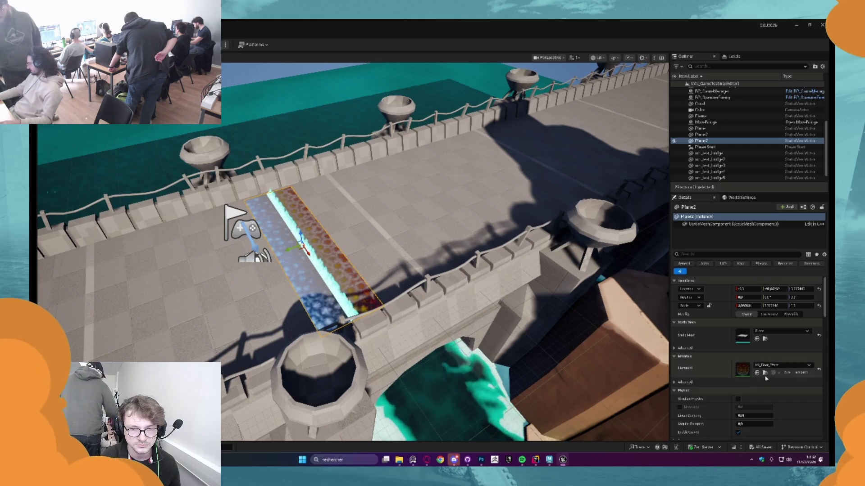
key("ctrl+b")
Open M_Floor_Effect and delete its old node network
double_click(315, 351)
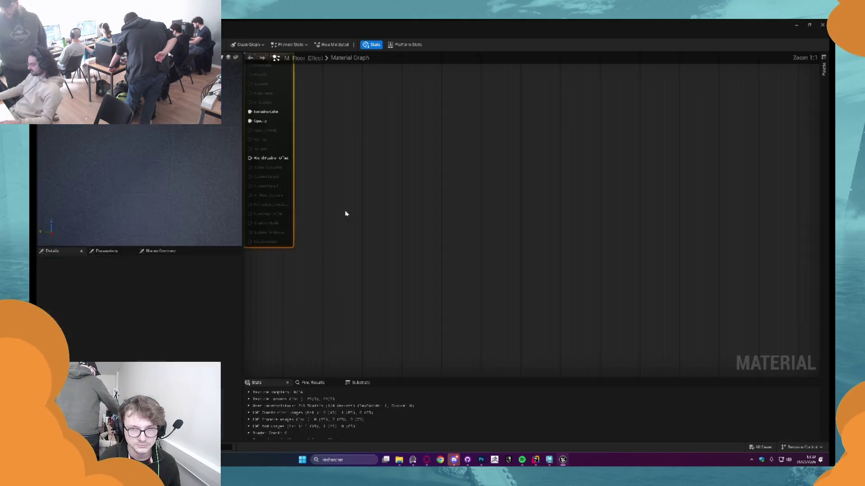
scroll(401, 224, "down", 5)
left_click_drag(571, 252, 433, 256)
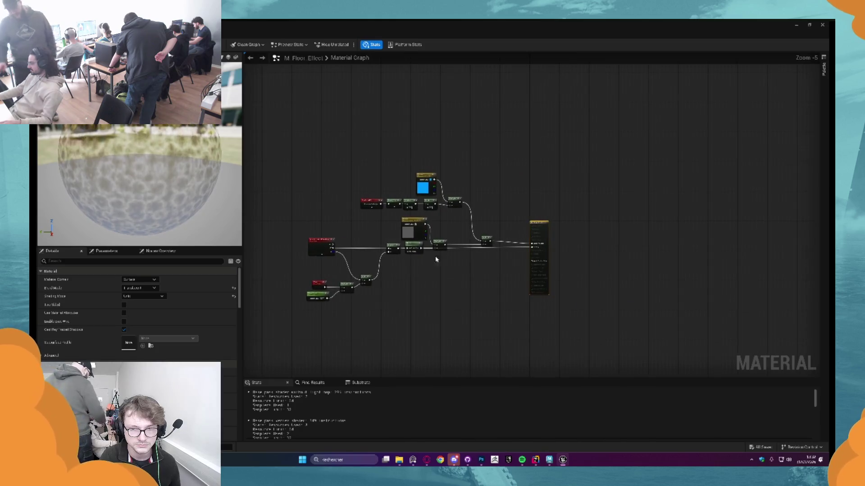
scroll(386, 232, "up", 2)
scroll(366, 142, "down", 3)
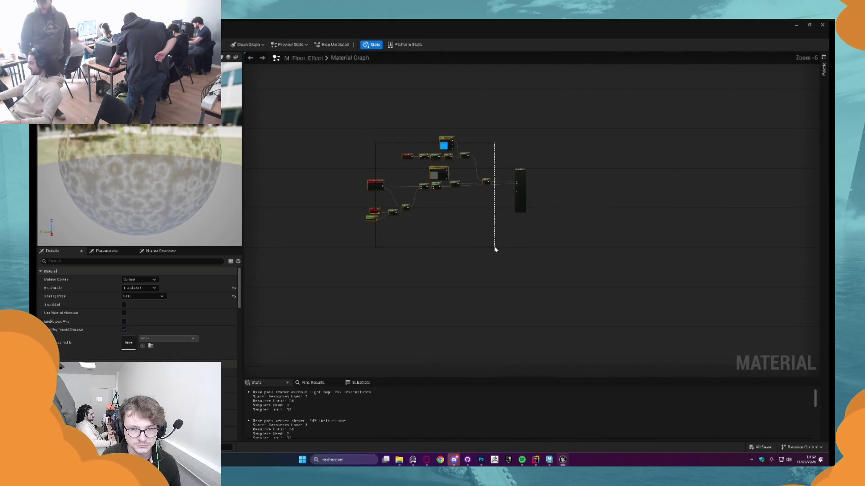
left_click_drag(366, 142, 486, 266)
key("Delete")
key("Home")
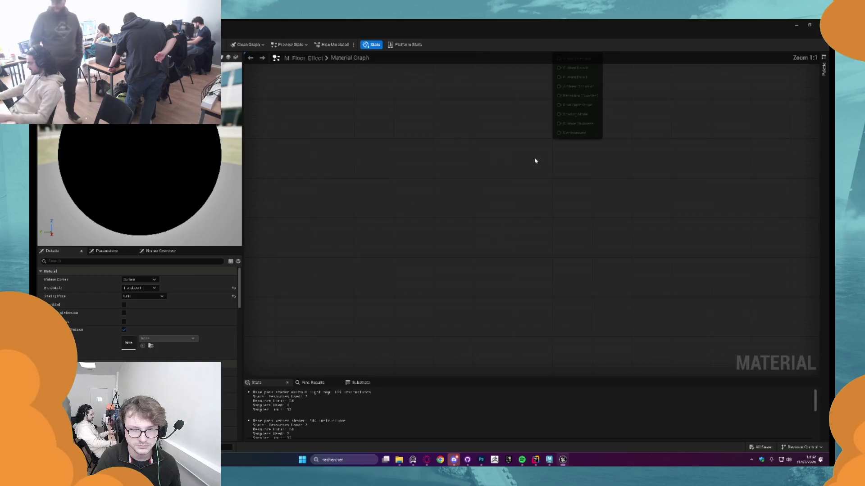
Add a grey Param colour parameter (about 0.151), wire it into Emissive Color, and save
left_click(463, 217)
double_click(468, 231)
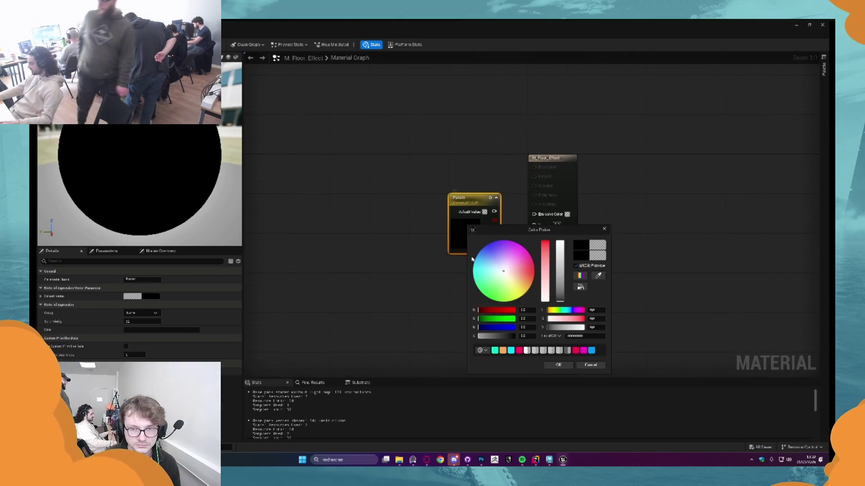
left_click(558, 289)
left_click(564, 367)
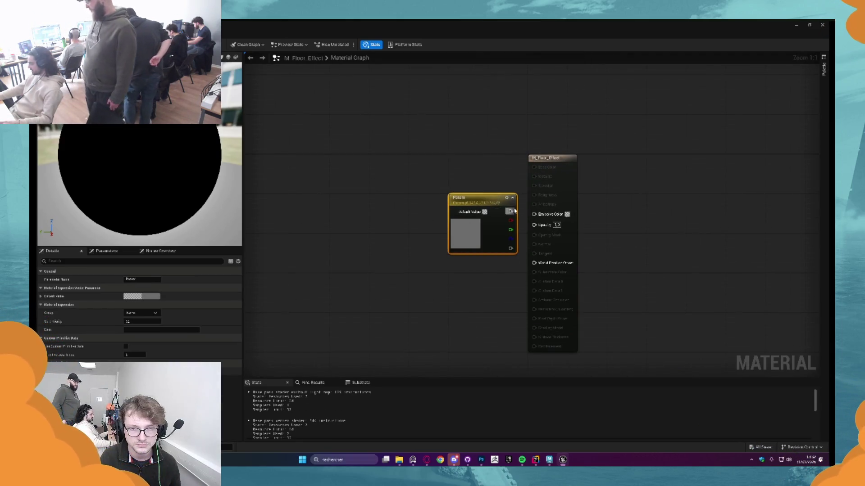
left_click_drag(528, 218, 533, 215)
left_click_drag(472, 198, 439, 159)
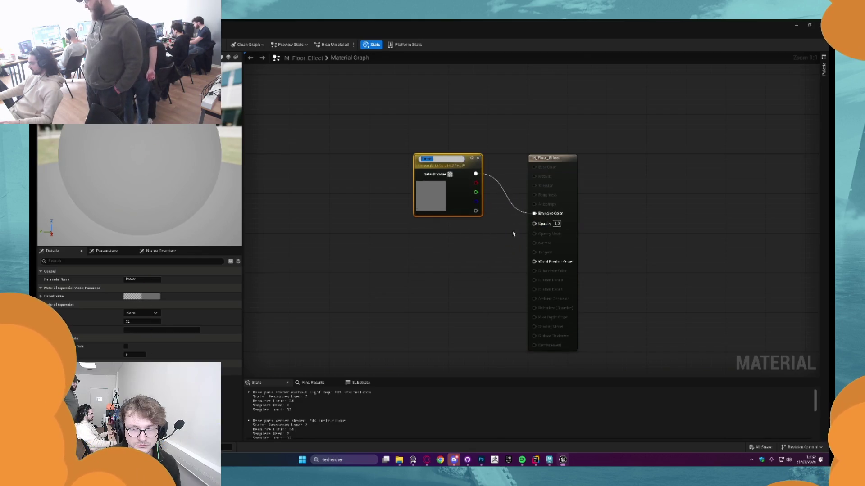
left_click(558, 224)
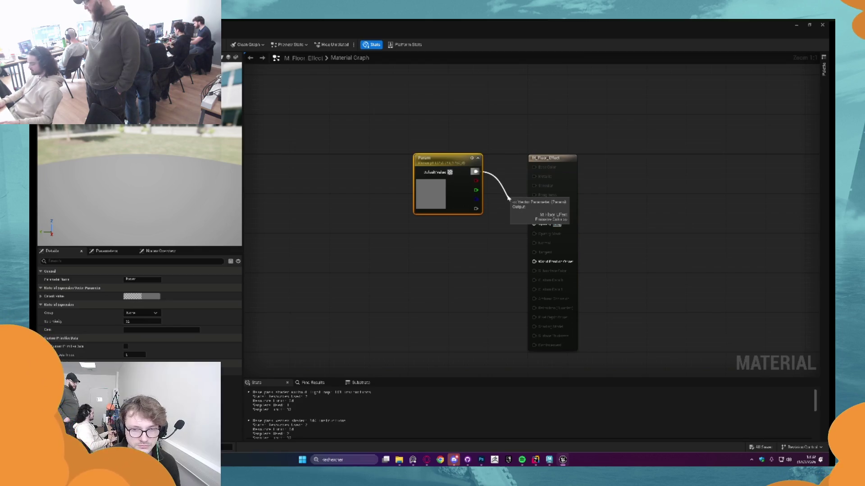
key("ctrl+s")
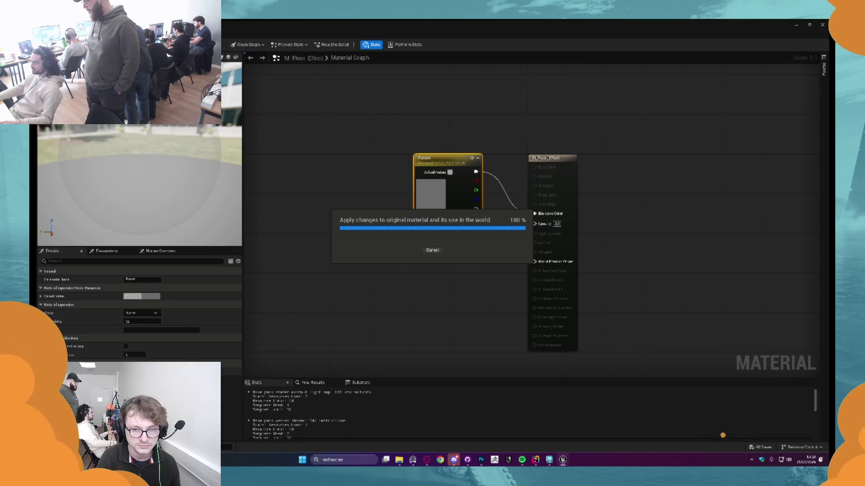
Preview the strip in play mode, re-save the material, and return to the running game
key("ctrl+Tab")
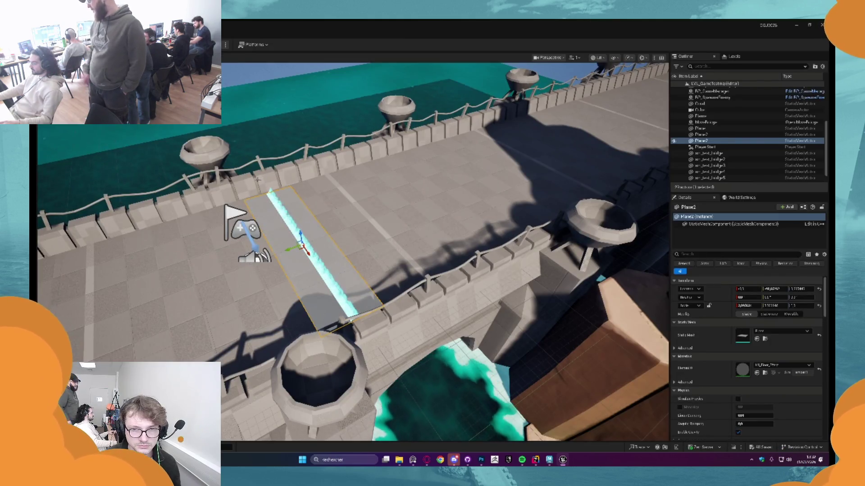
key("alt+p")
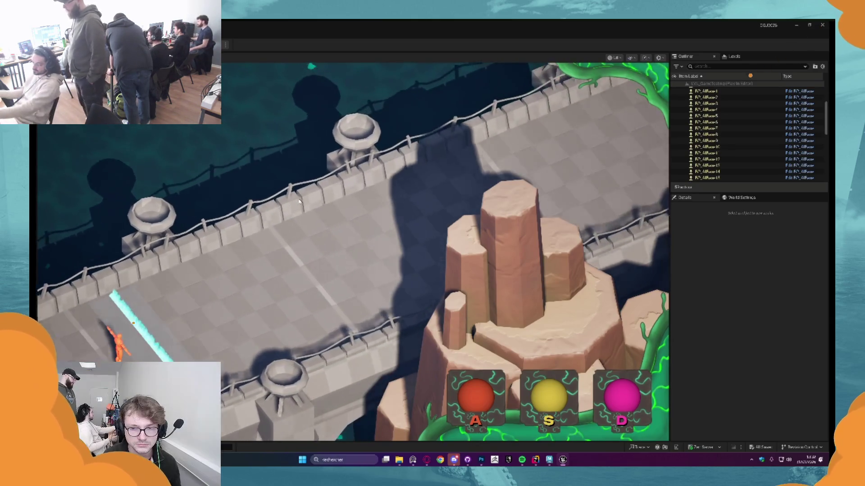
key("ctrl+Tab")
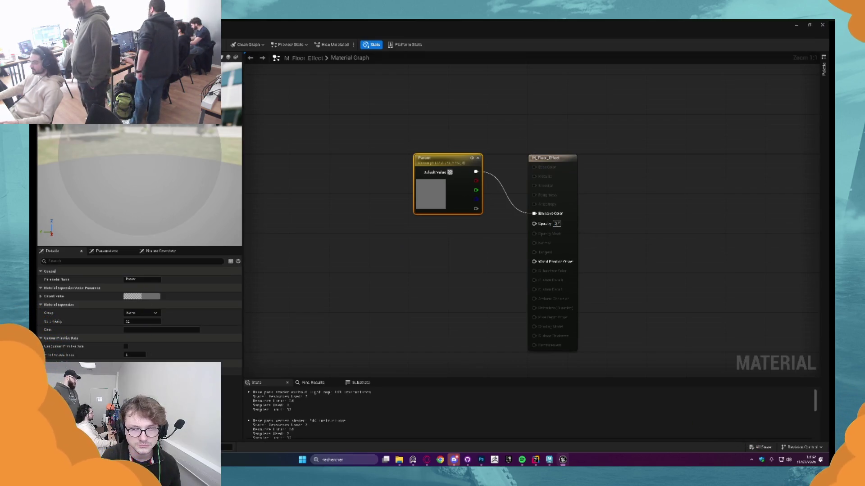
key("ctrl+s")
key("ctrl+Tab")
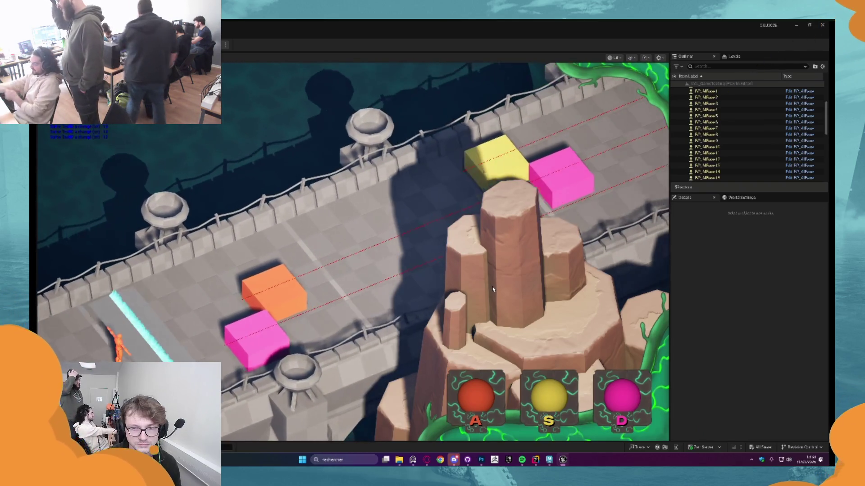
Select rock cluster C2 and move it up beside the bridge
key("Escape")
left_click(492, 289)
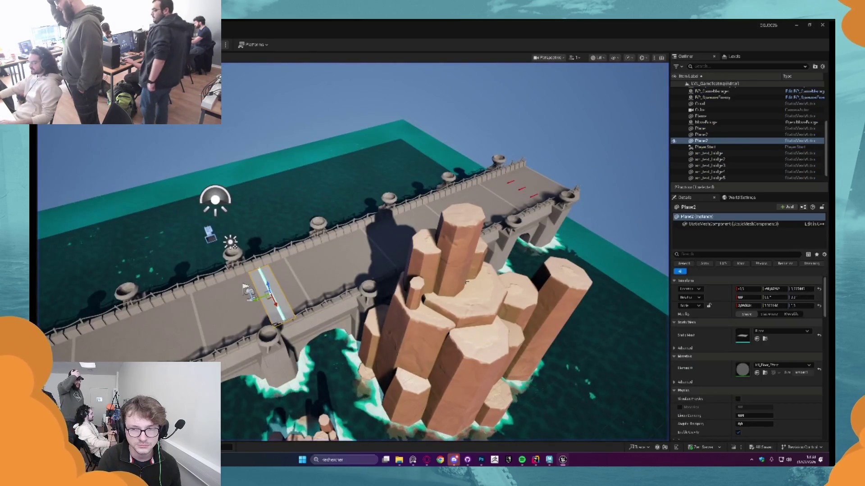
key("f")
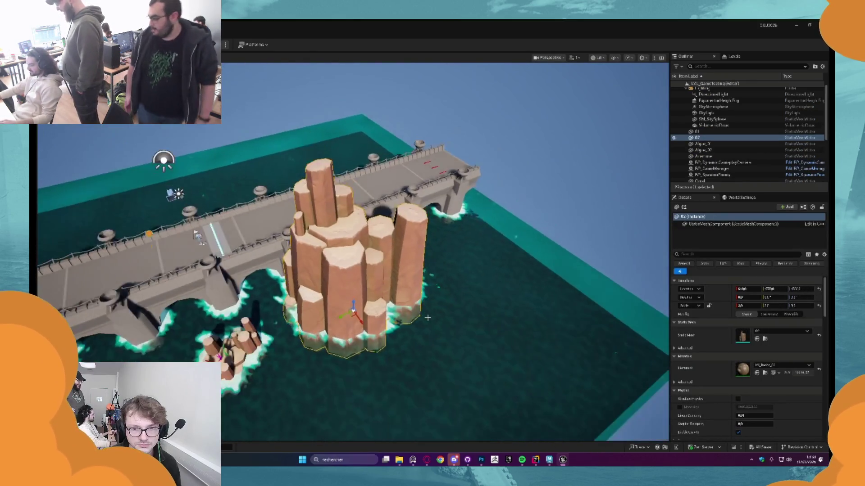
left_click(253, 383)
key("f")
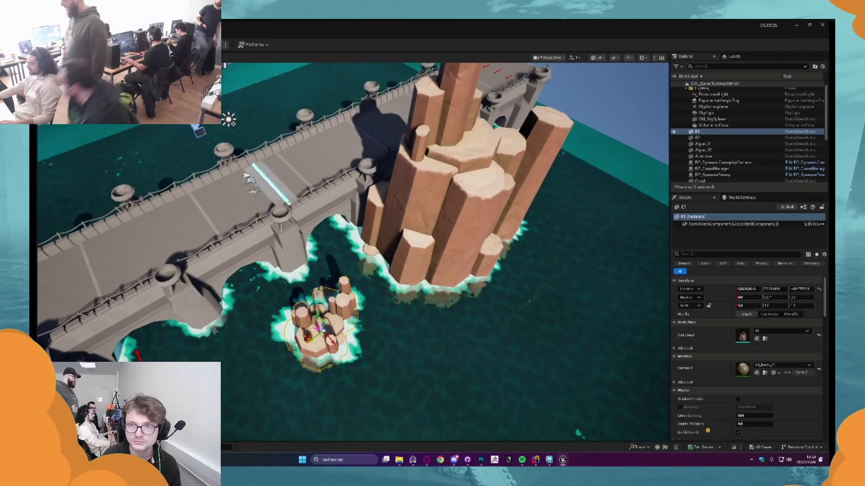
left_click(485, 285)
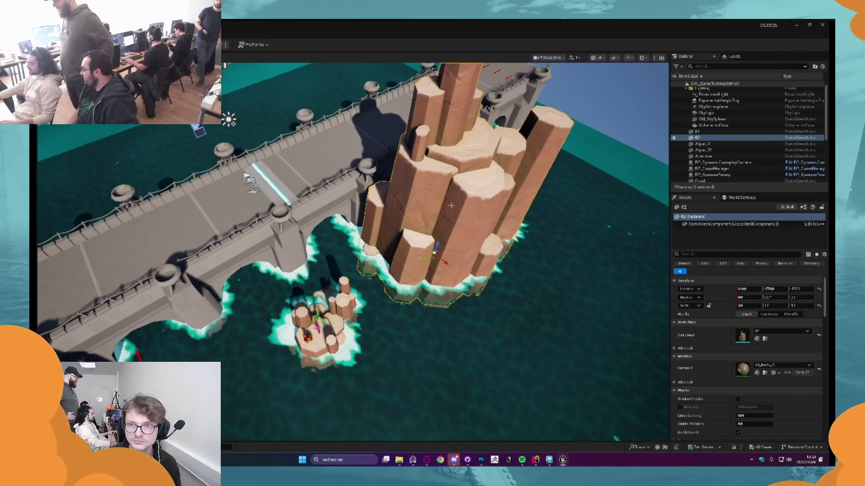
key("f")
mouse_move(433, 286)
left_mouse_down()
mouse_move(444, 195)
mouse_move(355, 193)
left_mouse_up()
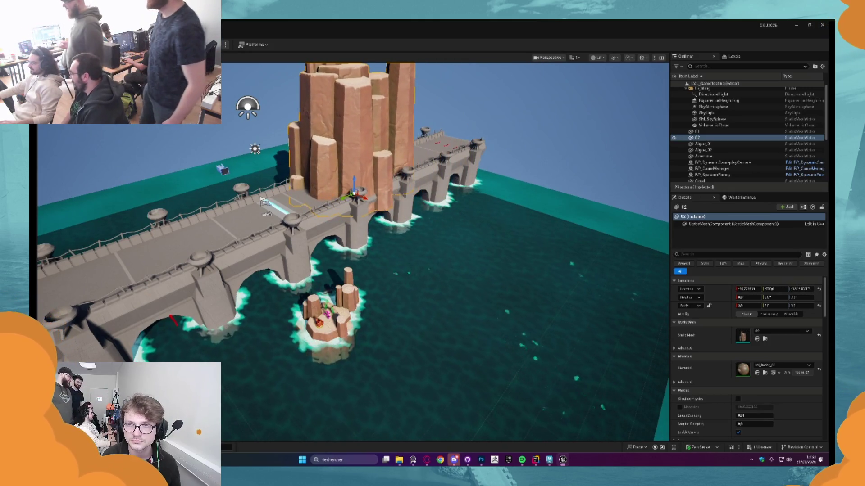
Playtest the level, detaching the camera with F8 to look along the bridge
key("alt+p")
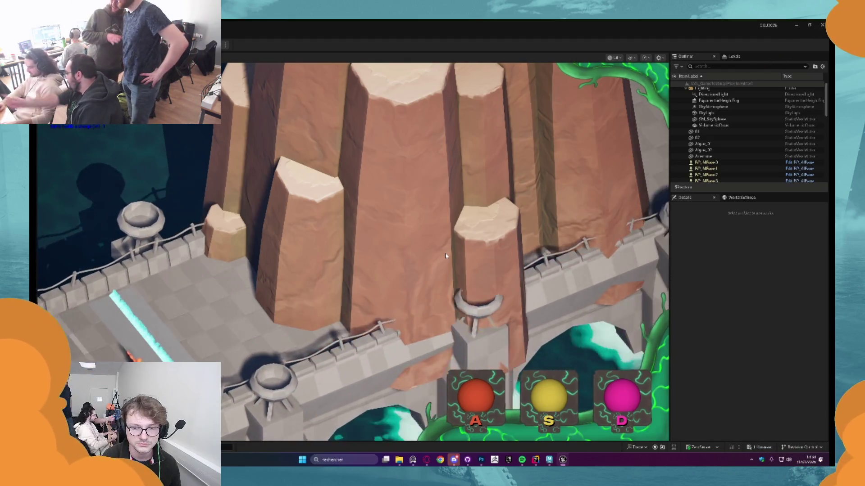
key("Escape")
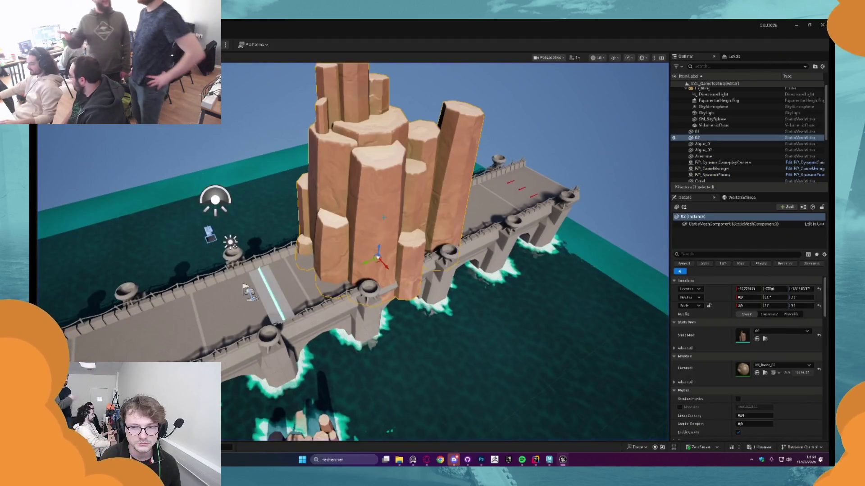
scroll(382, 225, "down", 3)
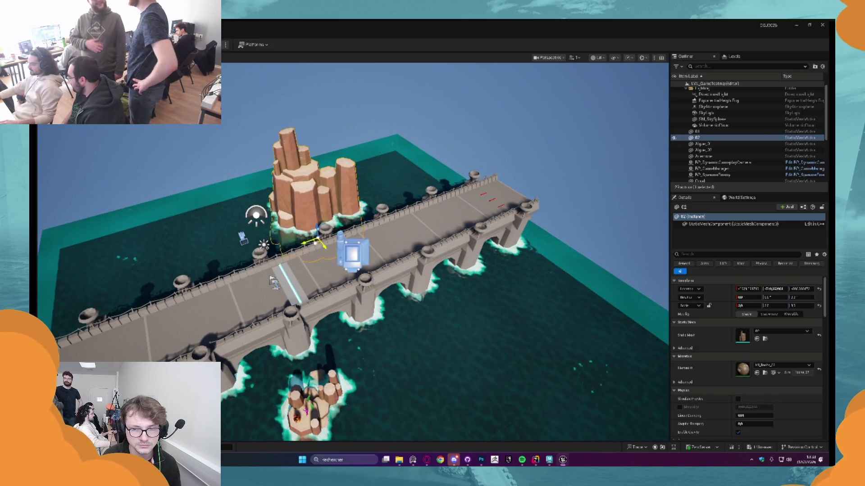
key("alt+p")
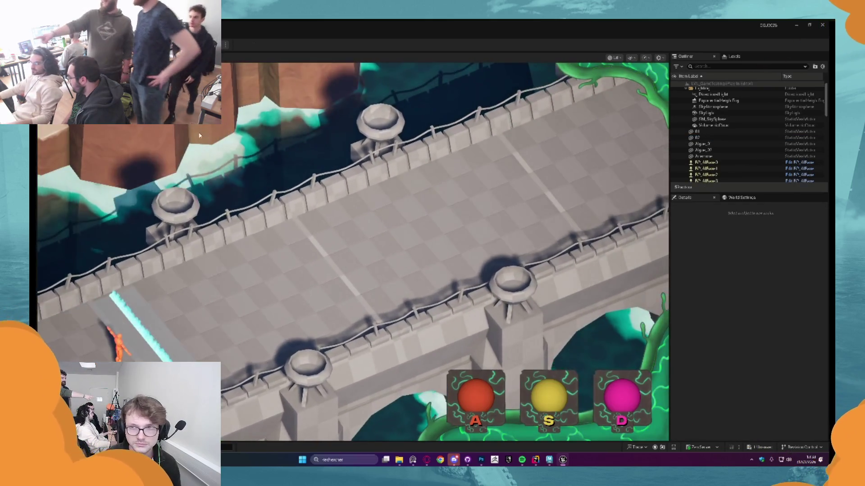
key("F8")
left_click_drag(258, 96, 289, 102)
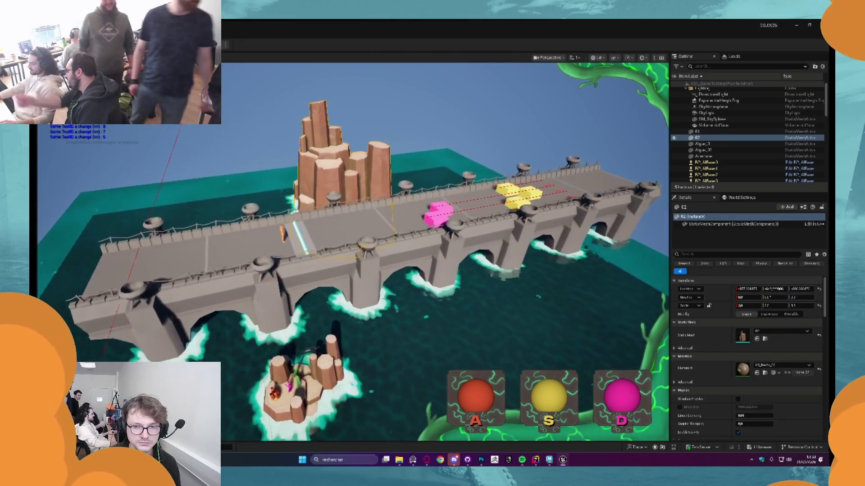
key("Escape")
Select the floor-effect strip Plane2, view it in play, then focus the bridge and show the content assets
left_click_drag(338, 198, 339, 212)
left_click(339, 209)
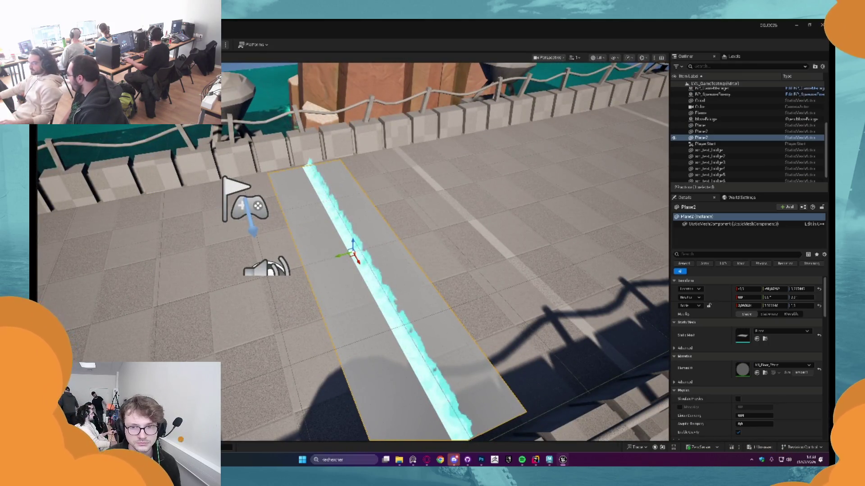
key("alt+p")
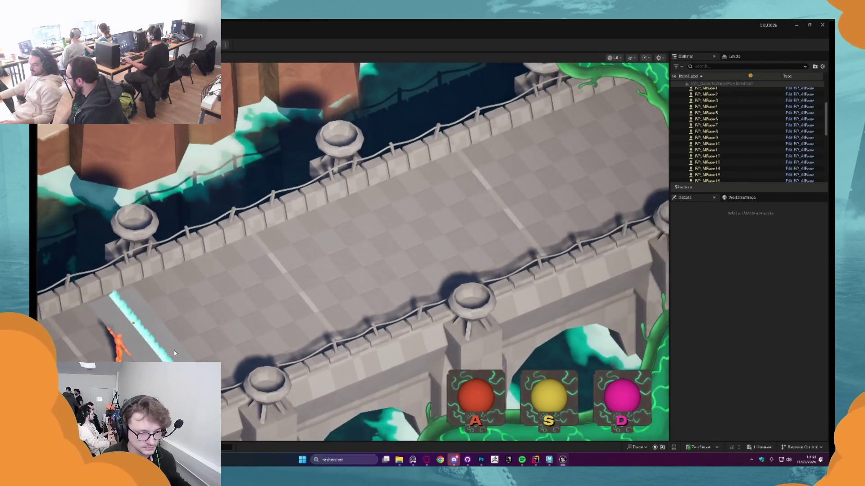
key("Escape")
key("f")
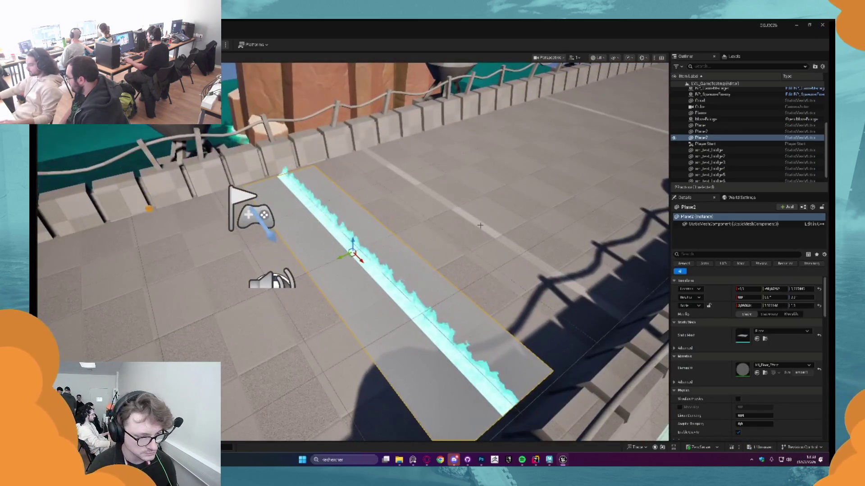
left_click(480, 226)
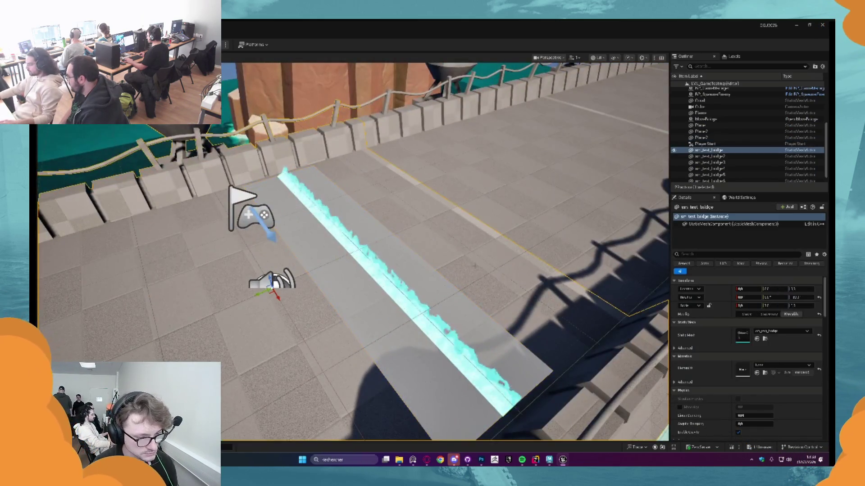
key("f")
key("ctrl+space")
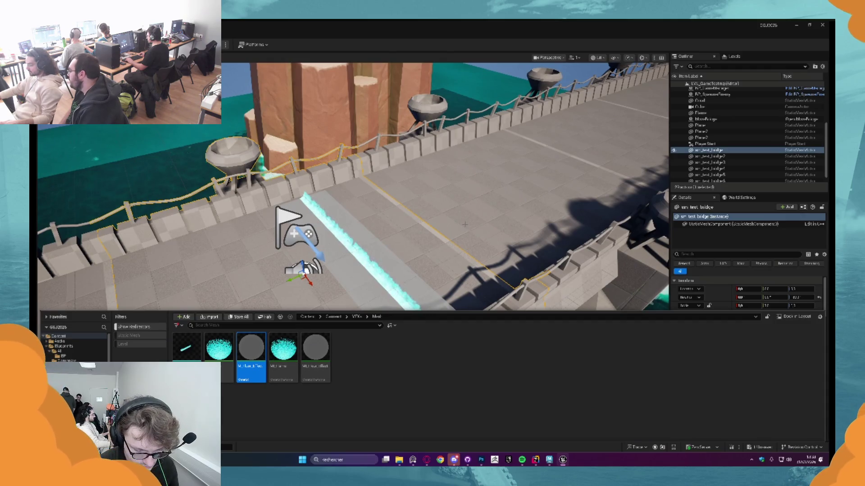
Open M_Floor_Effect and set the Param colour to a bright cyan
key("Escape")
double_click(250, 349)
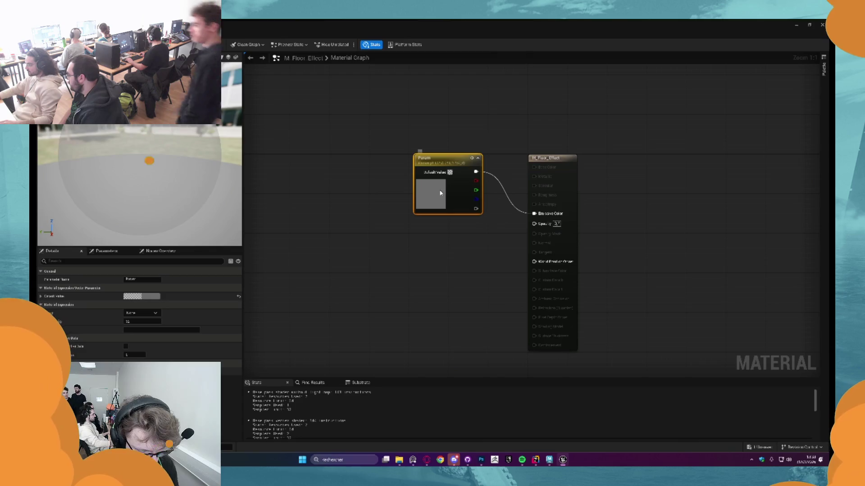
double_click(441, 193)
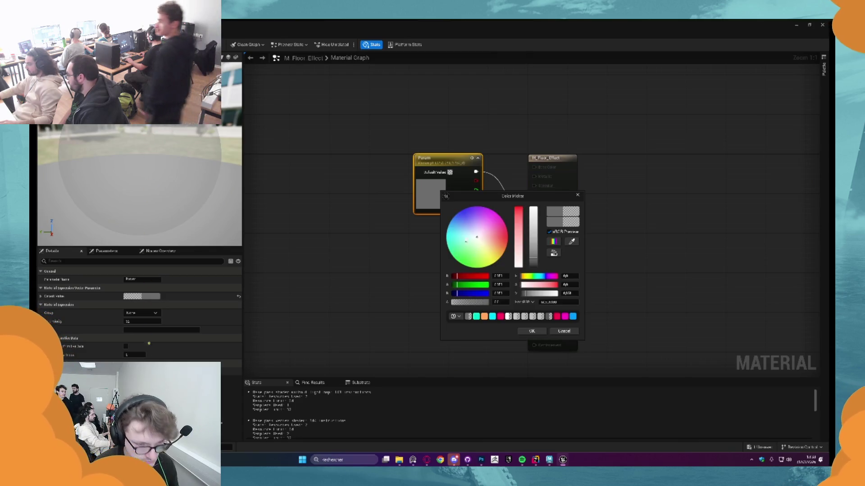
left_click(518, 244)
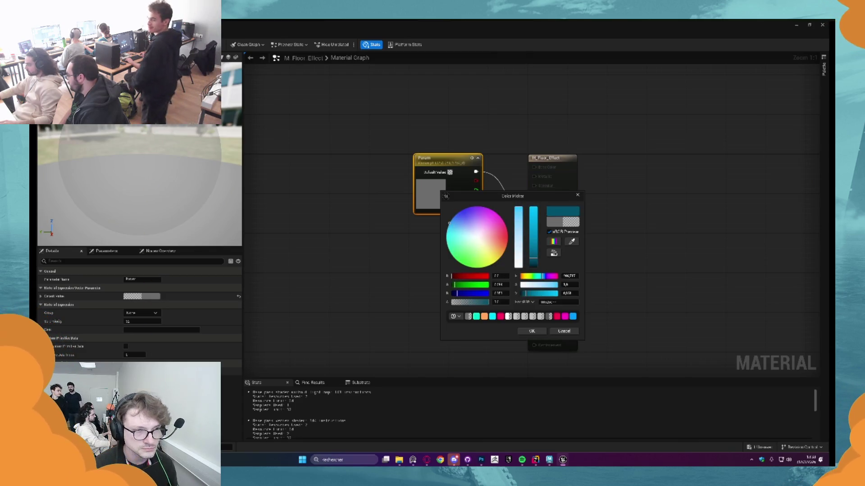
left_click(532, 225)
left_click_drag(534, 224, 535, 222)
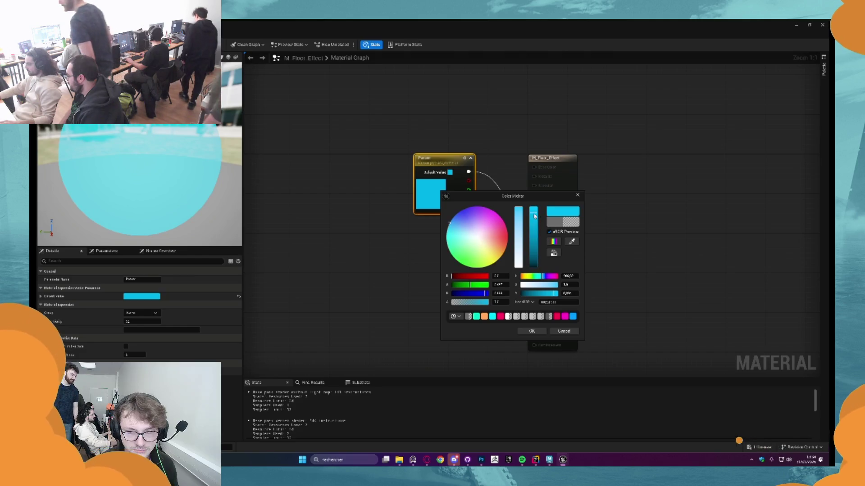
left_click(531, 331)
Set the material's Opacity to 0.5, save it, and return to the level
left_click(556, 224)
type("0.5")
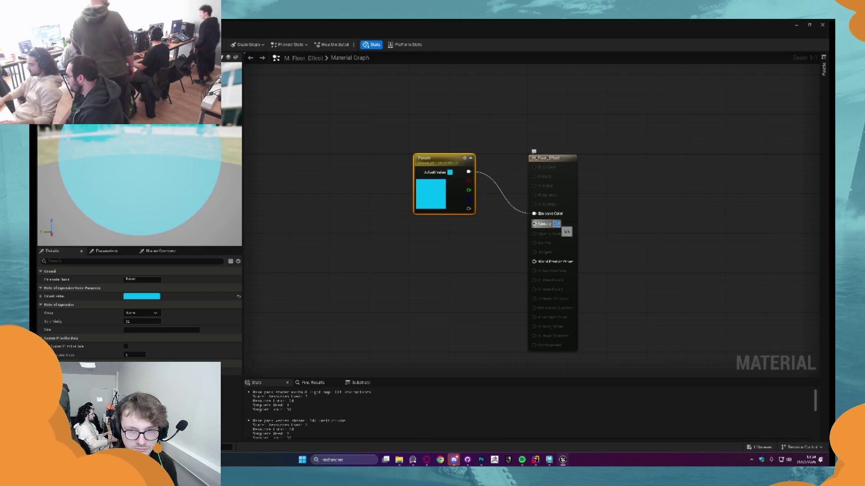
key("Return")
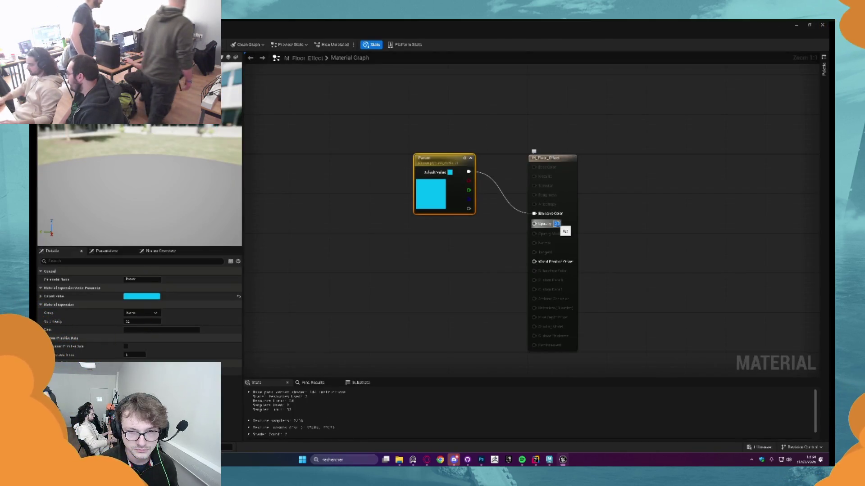
key("ctrl+s")
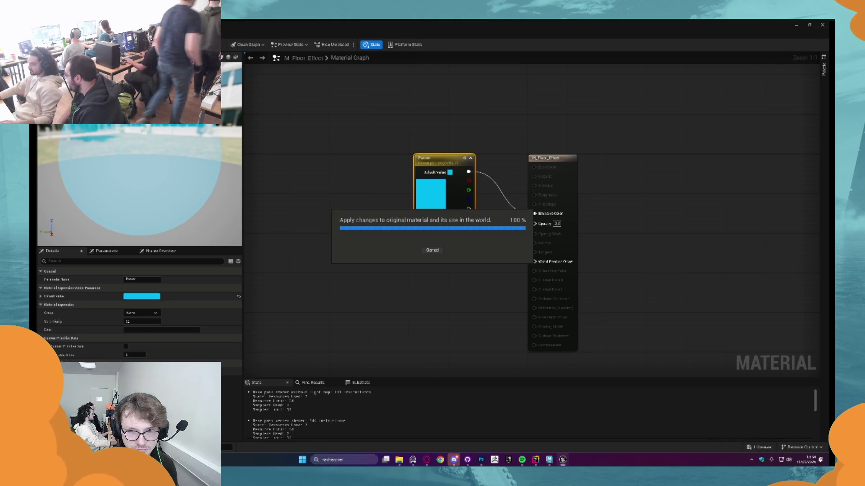
key("alt+Tab")
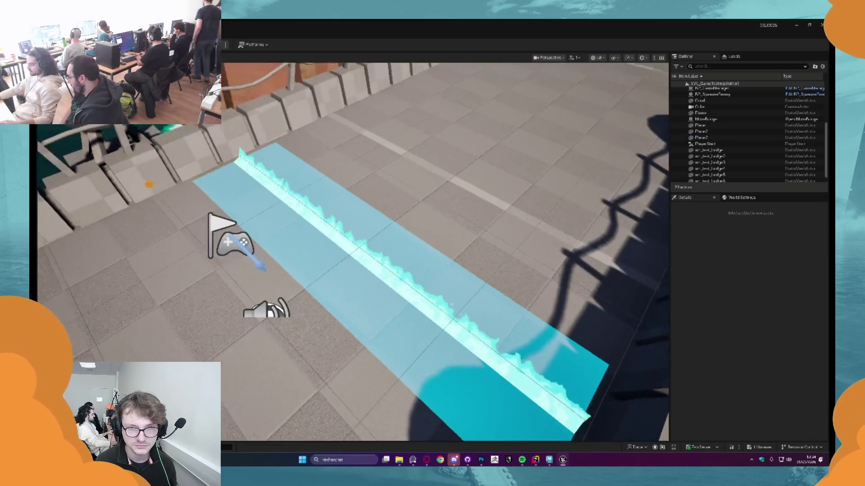
Playtest the level to check the blue floor strip
mouse_move(401, 232)
left_mouse_down()
mouse_move(401, 252)
mouse_move(419, 252)
mouse_move(401, 232)
left_mouse_up()
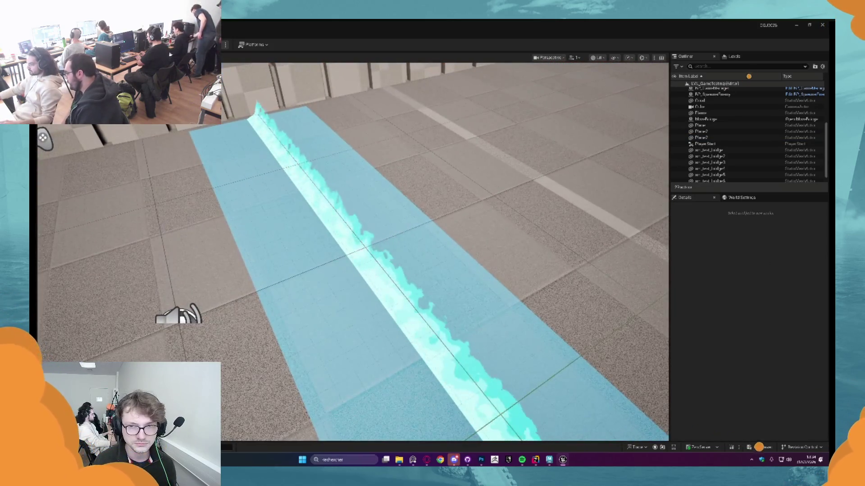
key("alt+p")
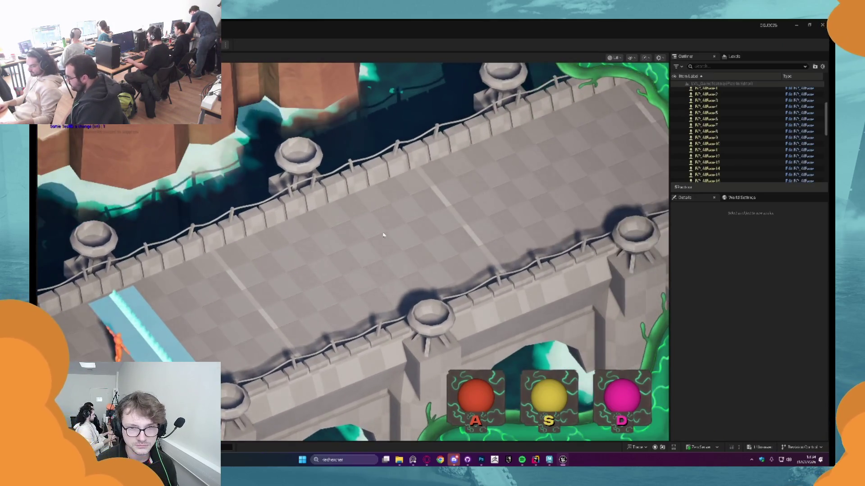
key("Escape")
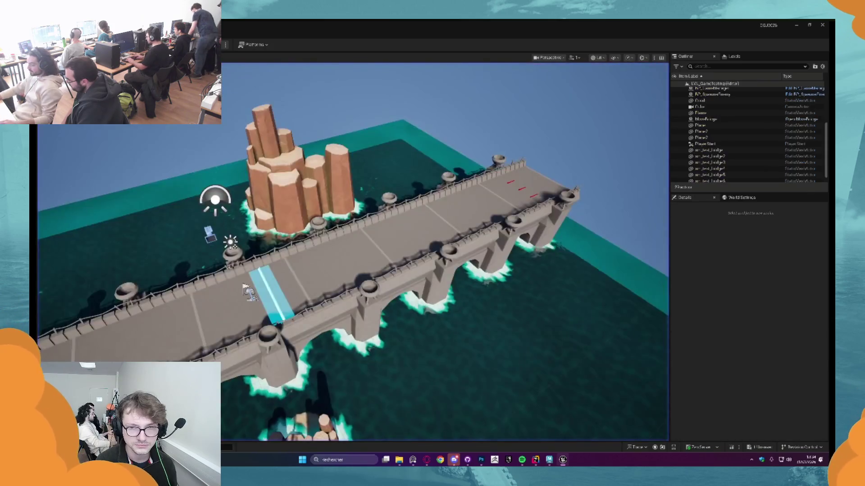
Fly down to the bridge, select the Flame floor strip, and frame its M_Flame node network
key("w")
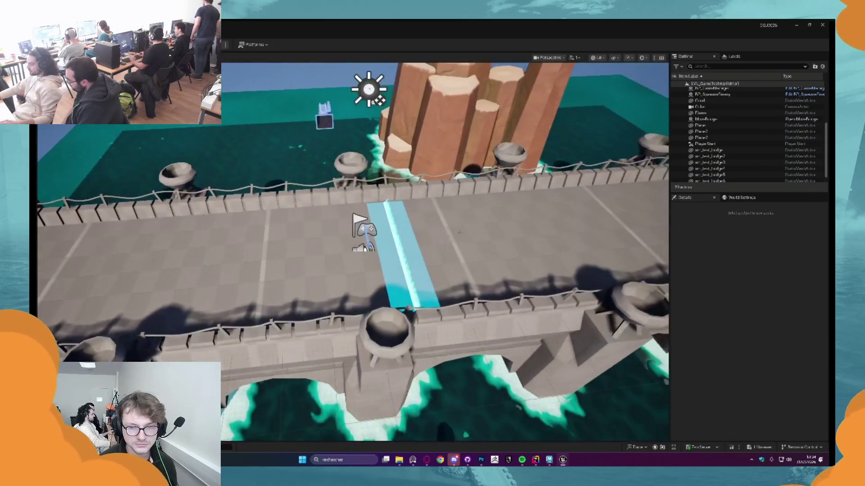
key("w")
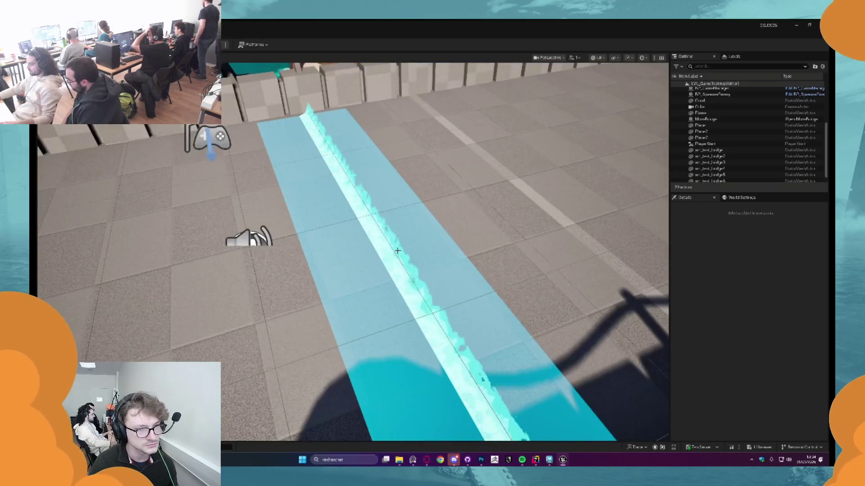
left_click(397, 251)
key("s")
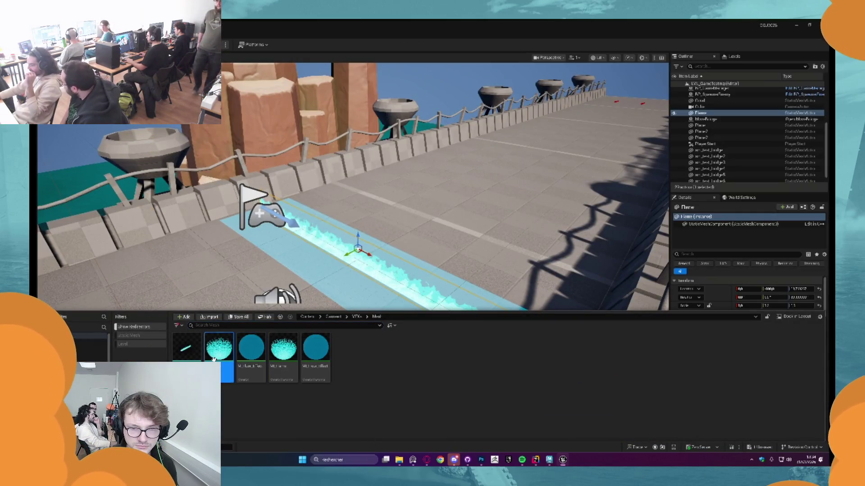
key("Home")
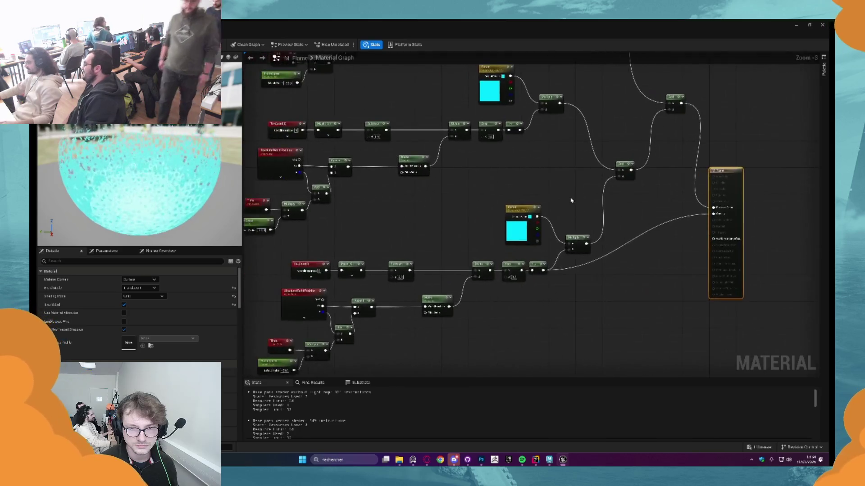
Pan to the lower flame layer and select its TexCoord, Mask and Subtract nodes
scroll(570, 258, "up", 1)
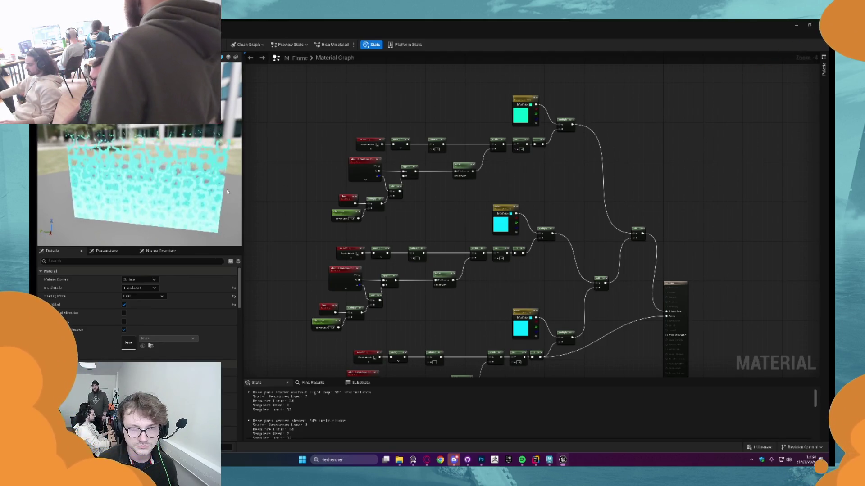
left_click_drag(586, 205, 588, 147)
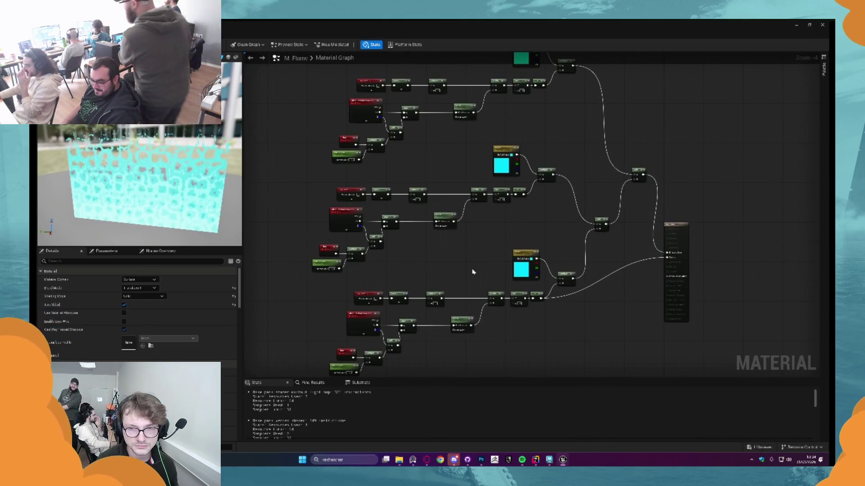
left_click(433, 276)
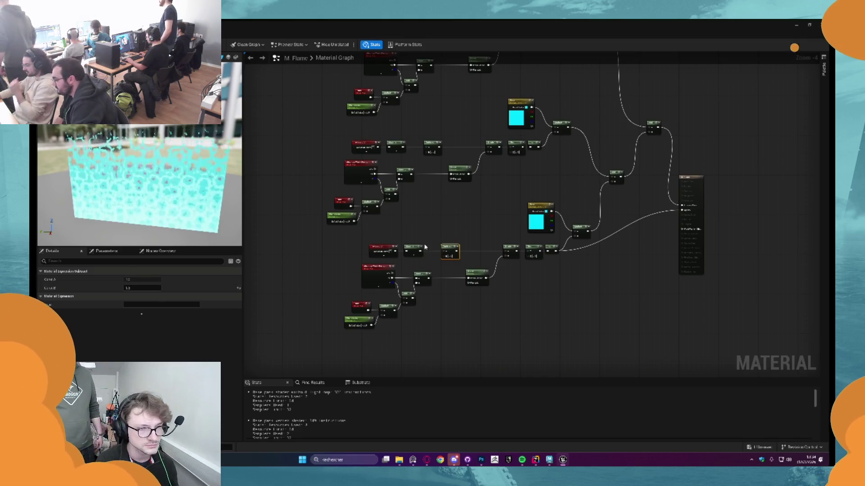
scroll(378, 273, "up", 3)
left_click_drag(412, 215, 518, 245)
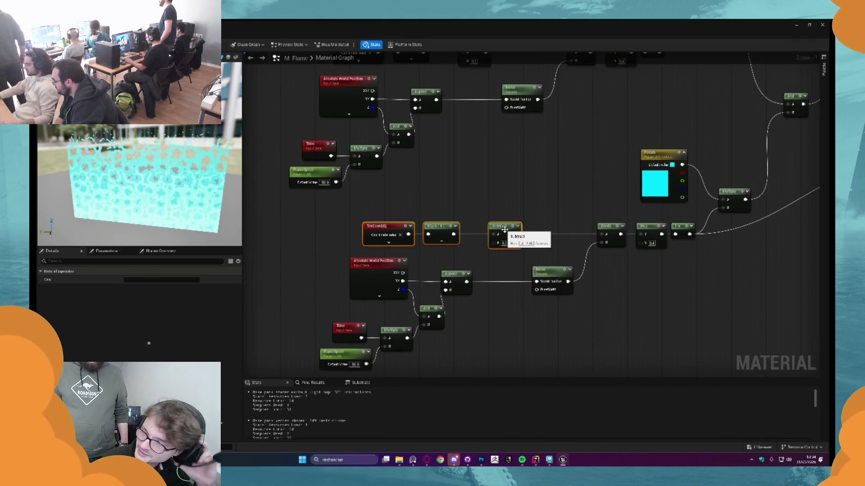
Make room below the graph and add a scalar parameter named Flame_Height
left_click(428, 295)
mouse_move(533, 331)
left_mouse_down()
mouse_move(347, 255)
mouse_move(379, 312)
left_mouse_up()
left_click(442, 277)
left_click(451, 284)
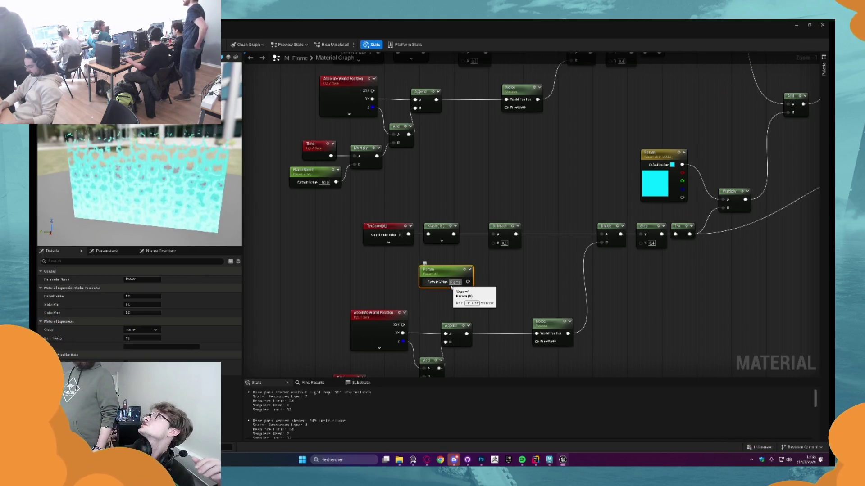
key("Return")
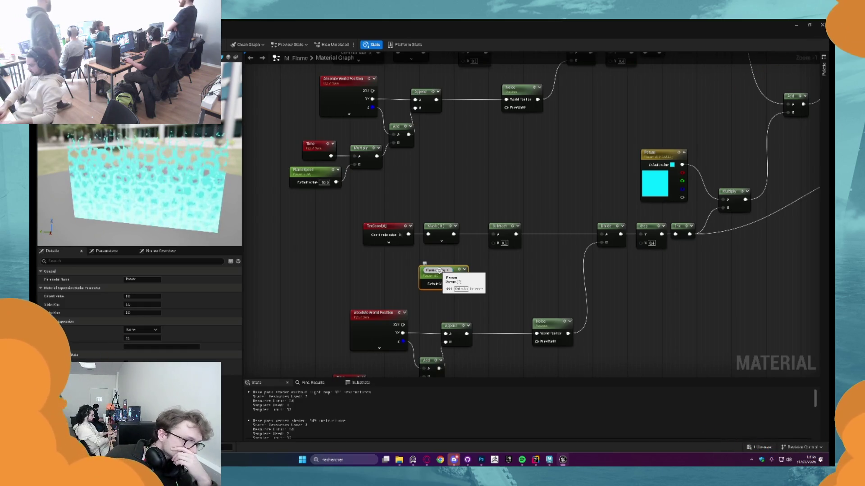
key("Return")
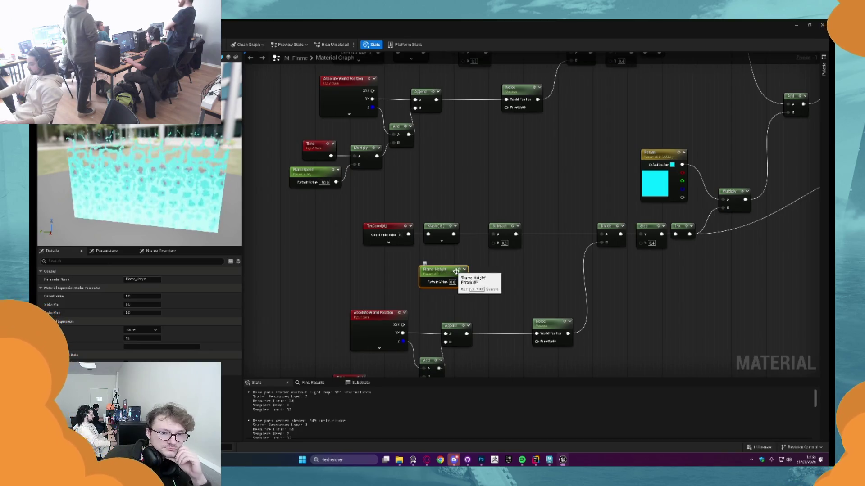
Wire Flame_Height into Subtract's B input with default 0.3, then apply the material
left_click_drag(463, 282, 493, 246)
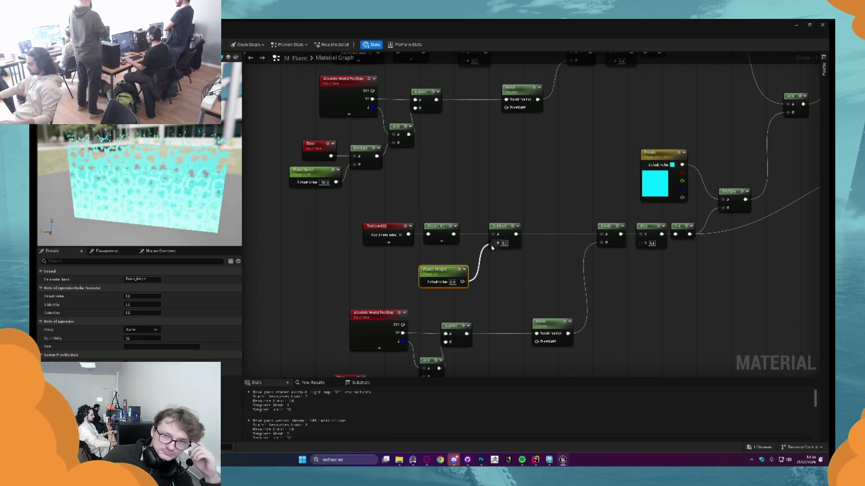
left_click(453, 282)
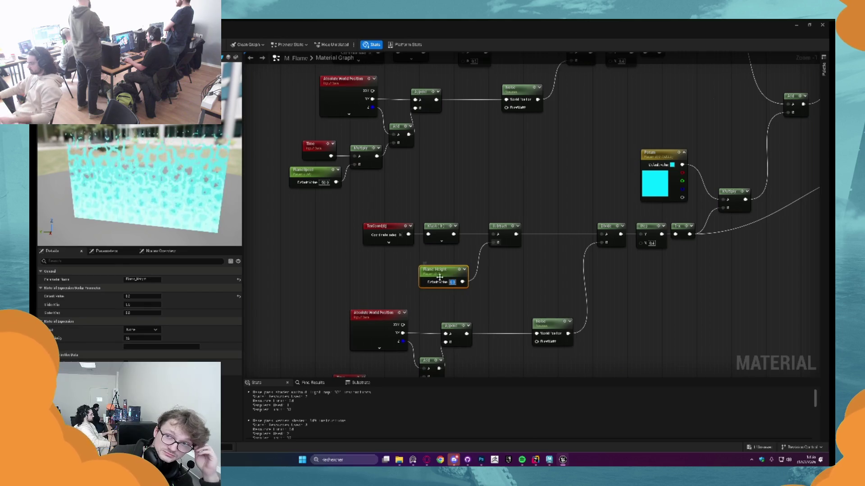
key("ctrl+s")
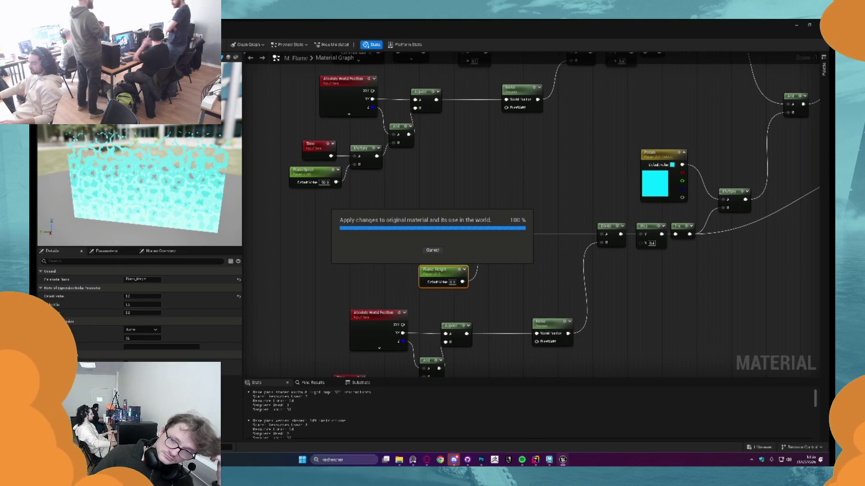
key("alt+Tab")
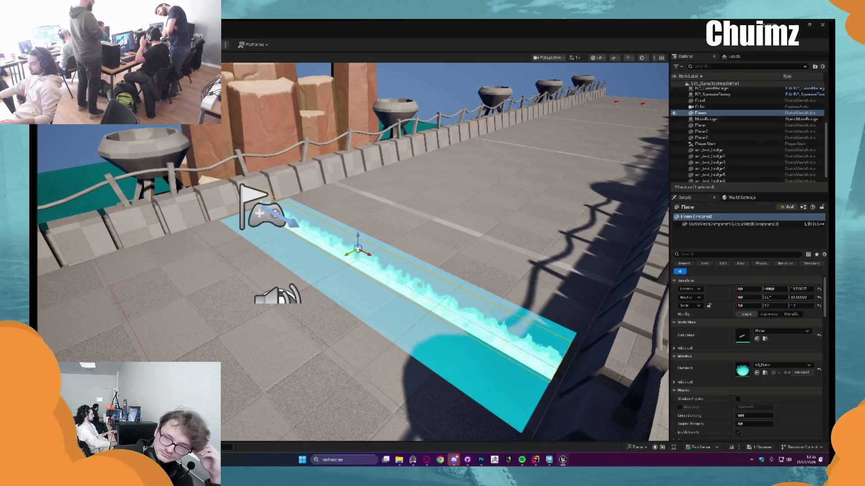
Override Flame_Height to 0.3 in MI_Flame and check the taller cyan flames
double_click(742, 370)
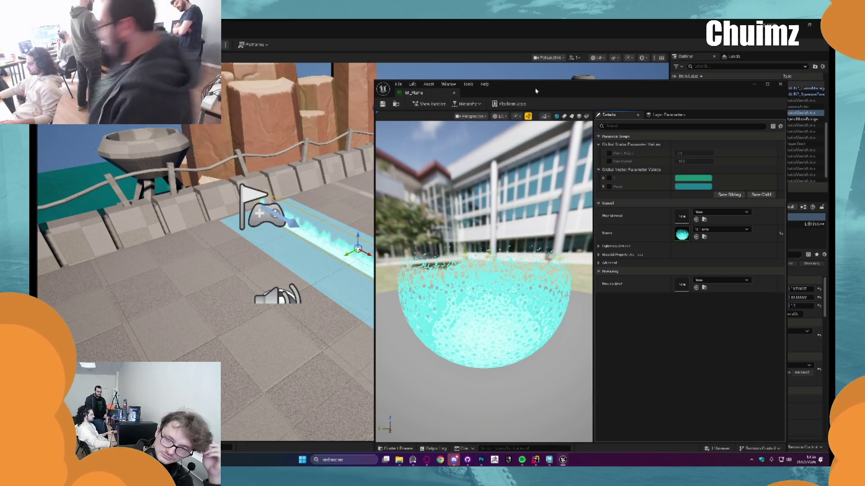
left_click_drag(535, 91, 580, 67)
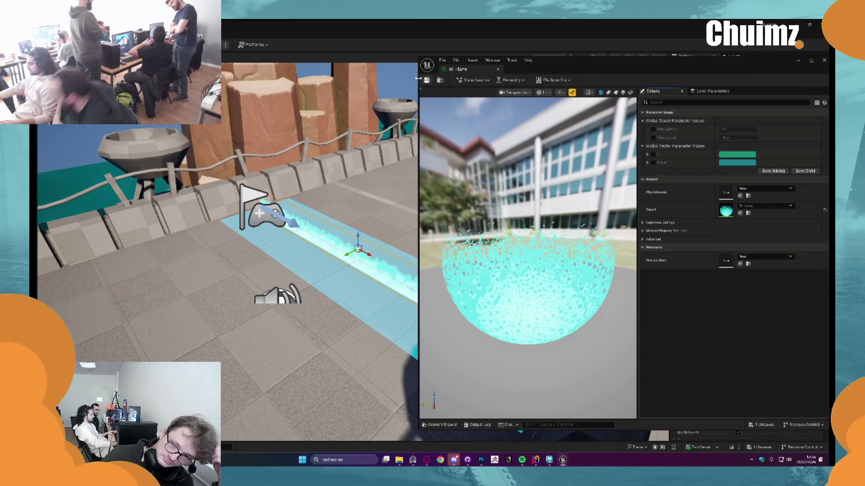
left_click(653, 129)
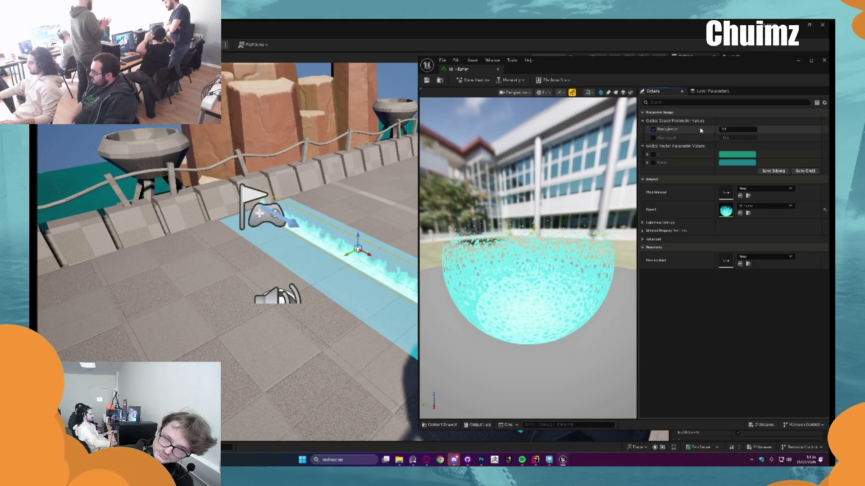
mouse_move(731, 131)
left_mouse_down()
mouse_move(765, 131)
mouse_move(748, 131)
left_mouse_up()
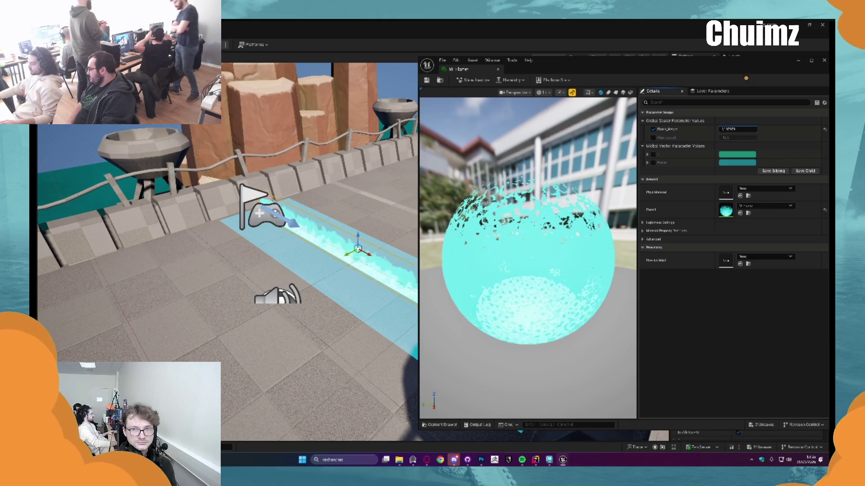
left_click(730, 129)
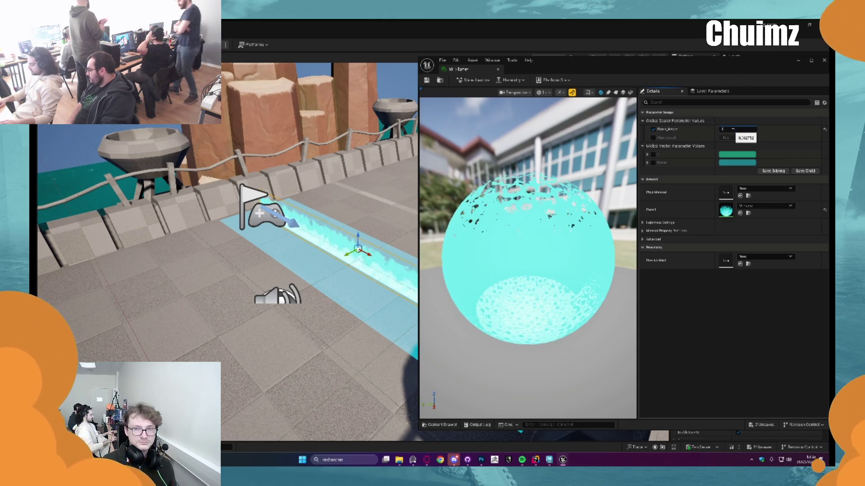
key("Return")
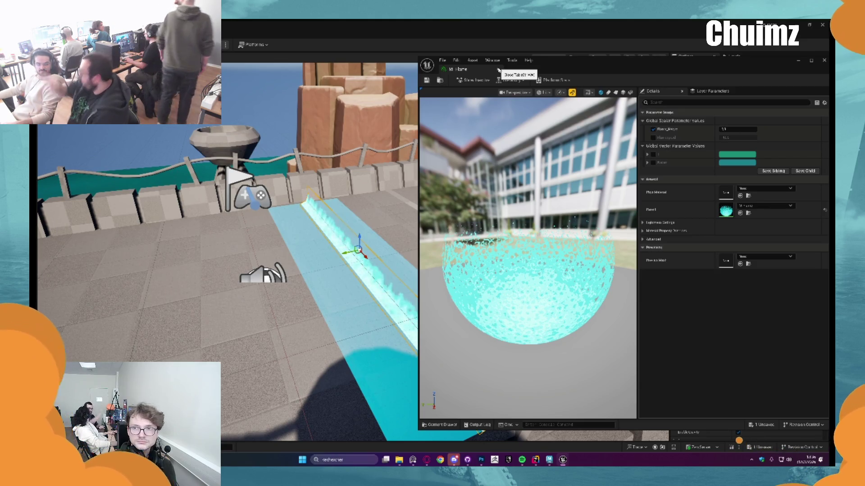
mouse_move(270, 252)
left_mouse_down()
mouse_move(279, 216)
mouse_move(270, 198)
left_mouse_up()
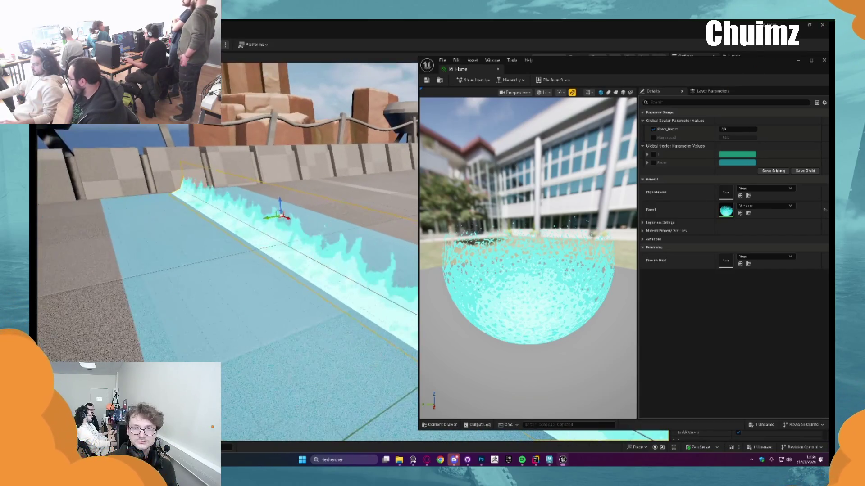
left_click(427, 81)
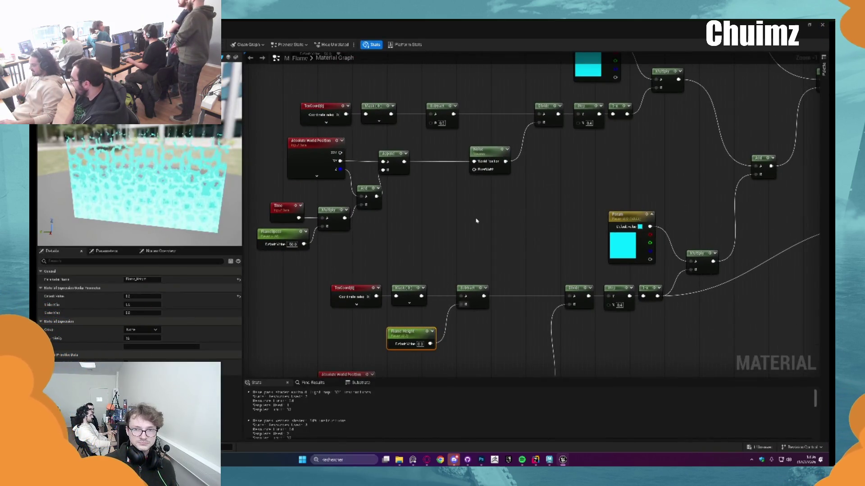
Move Flame Height beside the Noise node and add an Add node with B 0.2 feeding Subtract's B
left_click_drag(418, 329, 501, 216)
mouse_move(472, 290)
left_mouse_down()
mouse_move(500, 248)
mouse_move(456, 222)
mouse_move(364, 200)
mouse_move(351, 212)
mouse_move(446, 225)
left_mouse_up()
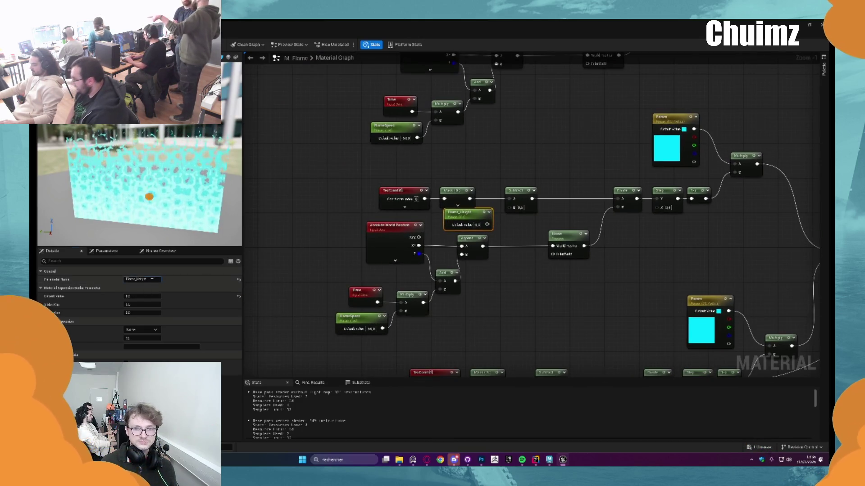
scroll(574, 161, "down", 1)
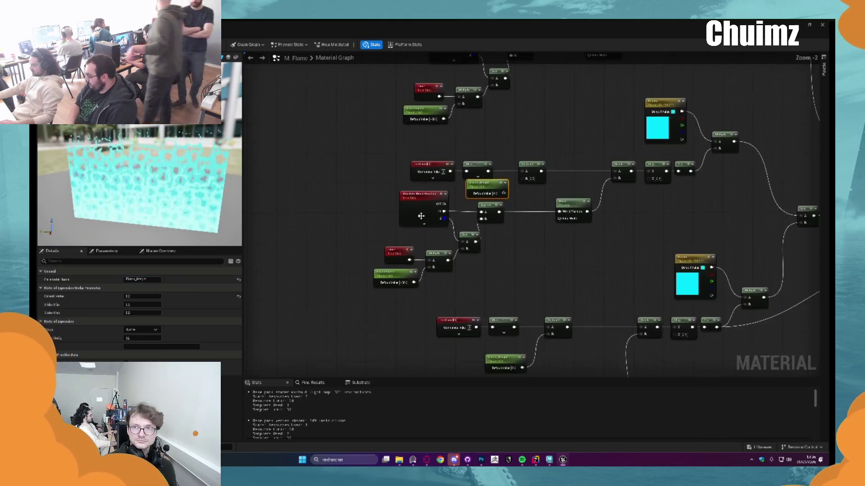
mouse_move(513, 219)
left_mouse_down()
mouse_move(525, 195)
mouse_move(525, 205)
left_mouse_up()
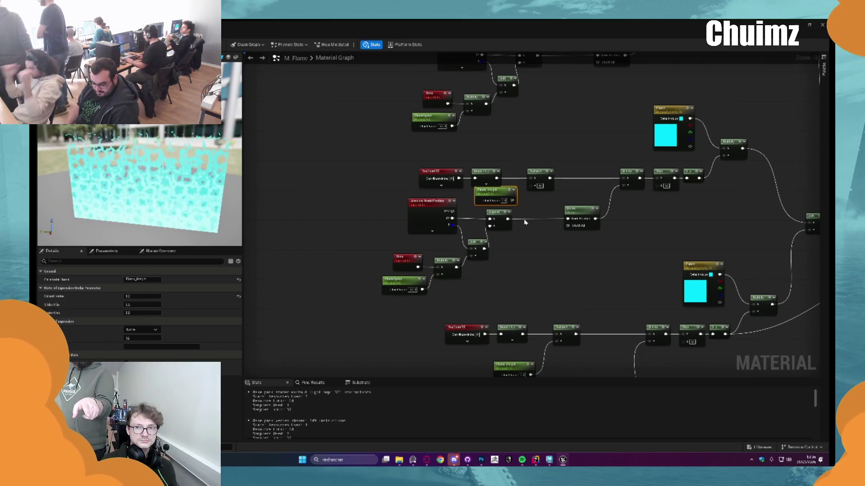
mouse_move(537, 233)
left_mouse_down()
mouse_move(544, 253)
mouse_move(406, 211)
left_mouse_up()
mouse_move(502, 210)
left_mouse_down()
mouse_move(492, 230)
mouse_move(467, 237)
mouse_move(518, 261)
left_mouse_up()
scroll(487, 234, "up", 2)
left_click(513, 249)
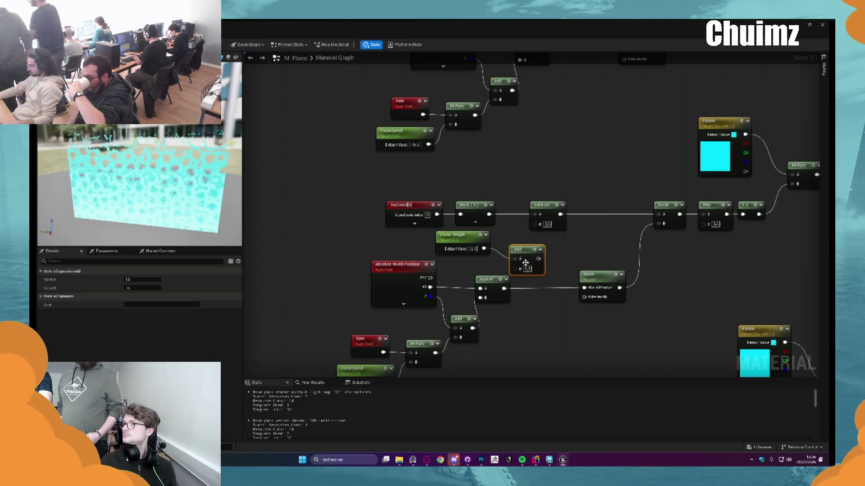
type("0.2")
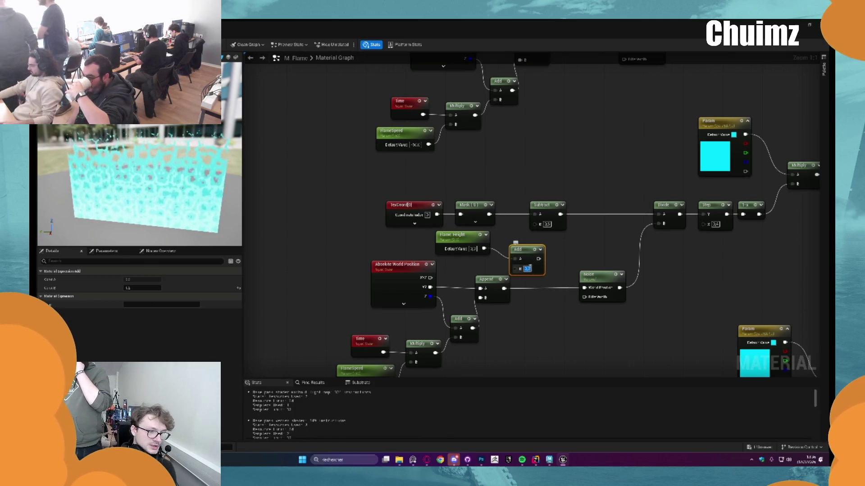
mouse_move(518, 249)
left_mouse_down()
mouse_move(503, 245)
mouse_move(539, 223)
mouse_move(516, 242)
left_mouse_up()
right_click(516, 242)
Regroup the noise, time and Flame Height nodes, placing Flame Height above Absolute World Position
left_click(601, 259)
left_click_drag(601, 259, 595, 317)
left_click(455, 300)
mouse_move(514, 242)
left_mouse_down()
mouse_move(502, 239)
mouse_move(488, 296)
left_mouse_up()
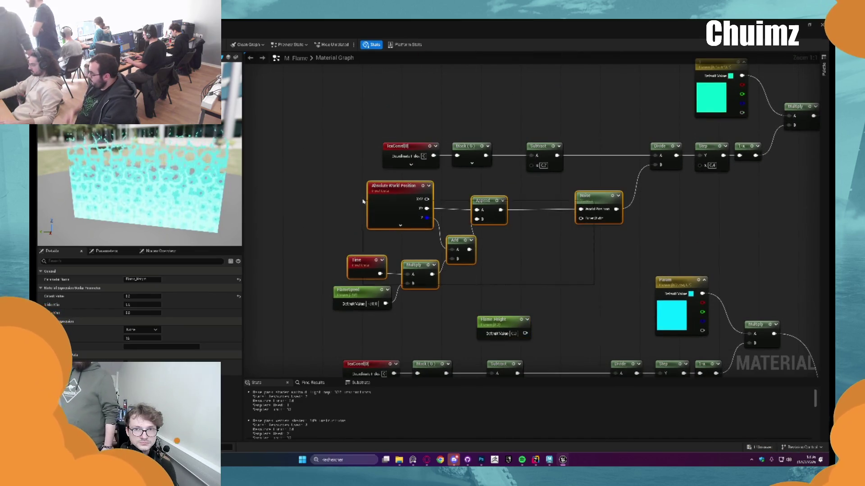
left_click_drag(376, 180, 616, 318)
left_click_drag(402, 193, 401, 215)
left_click(493, 342)
left_click_drag(494, 342, 456, 198)
mouse_move(510, 198)
left_mouse_down()
mouse_move(454, 223)
mouse_move(475, 222)
mouse_move(494, 187)
mouse_move(458, 199)
left_mouse_up()
Add an Add node after Flame_Height, set its B value, and apply the material
left_click(469, 209)
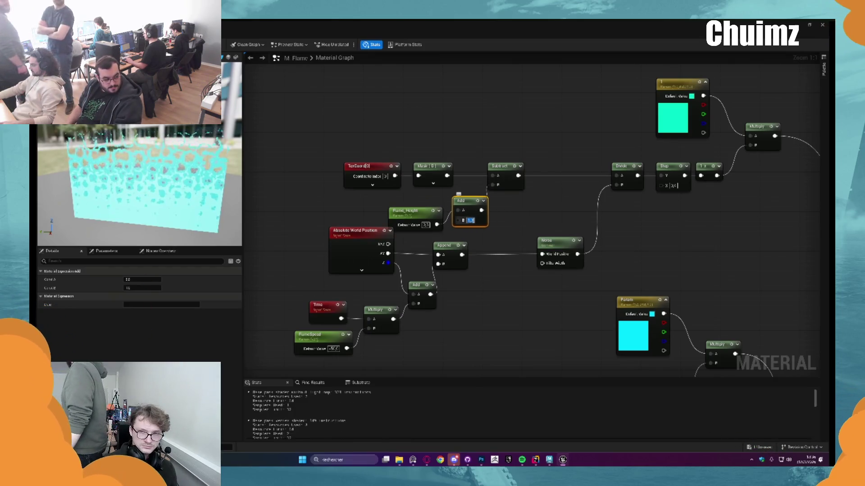
key("Return")
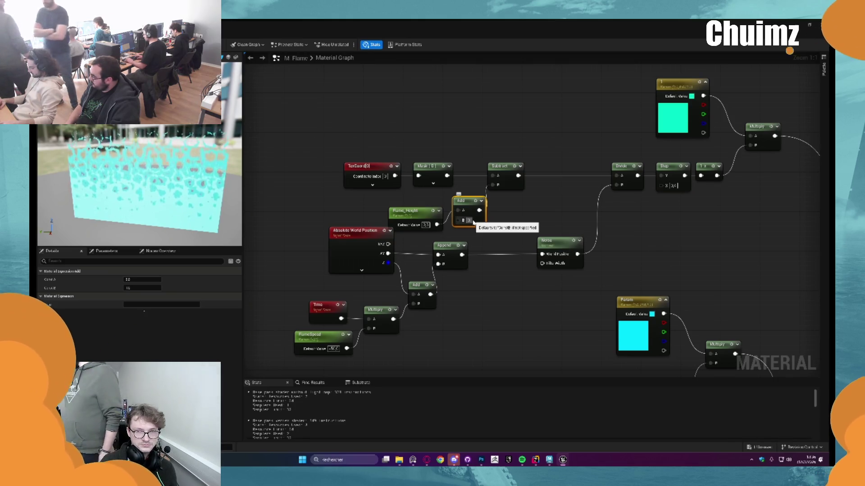
left_click(473, 221)
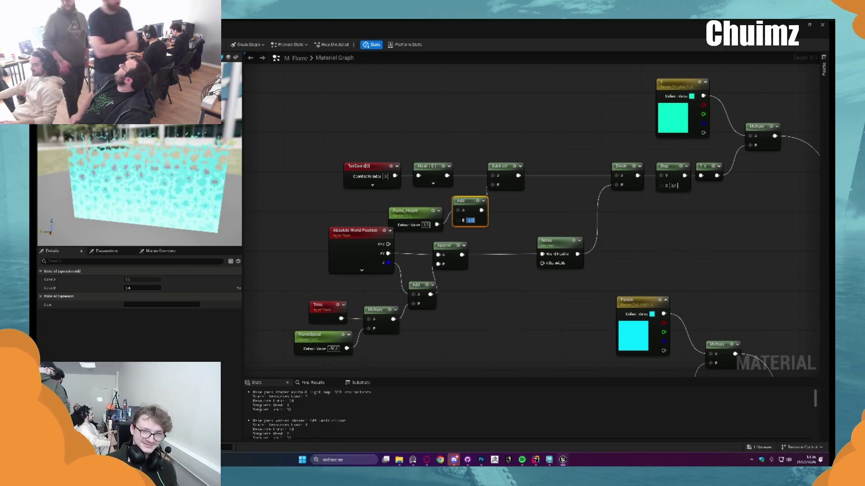
key("ctrl+s")
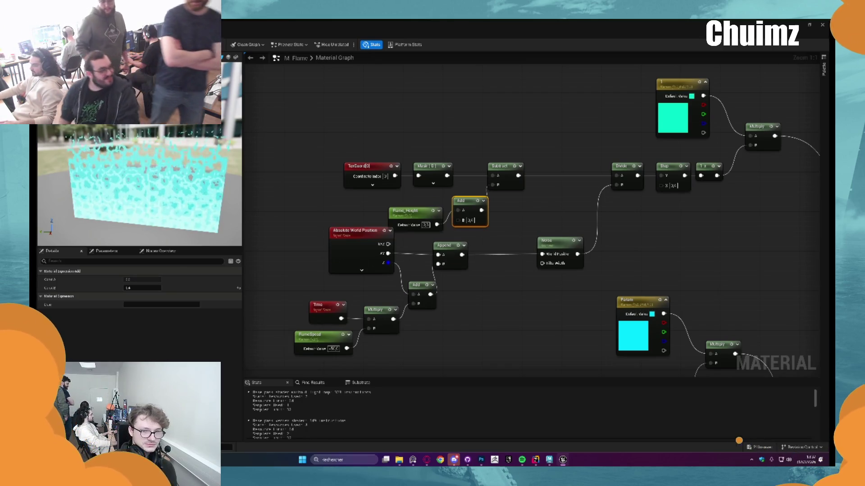
key("alt+Tab")
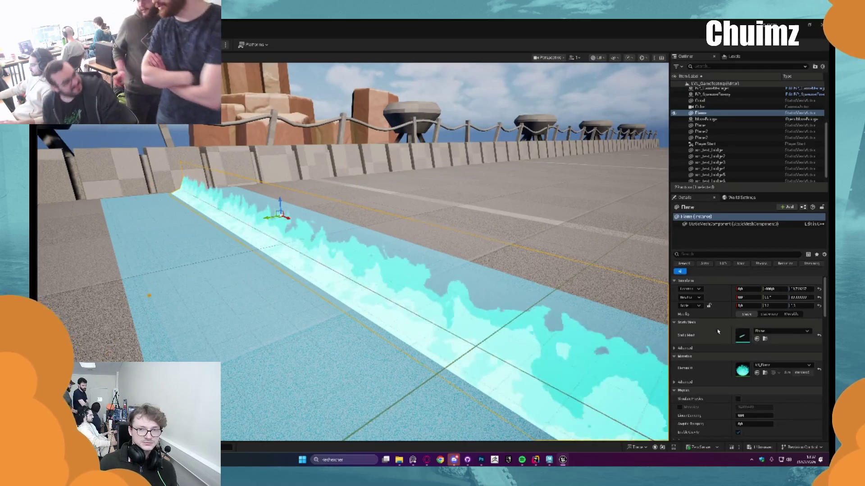
Drag the MI_Flame Flame_Height override down to about 1.457
key("alt+Tab")
mouse_move(737, 130)
left_mouse_down()
mouse_move(775, 130)
mouse_move(753, 129)
left_mouse_up()
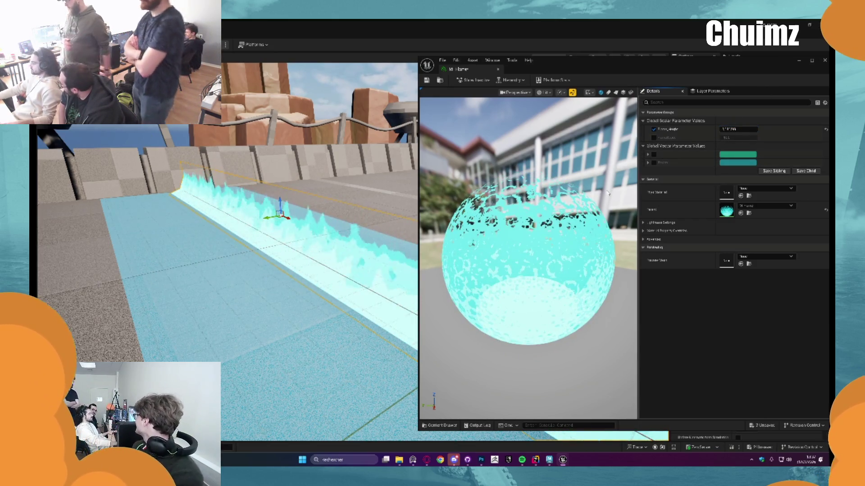
Enable both flame colour parameters, set them to red, and preview different Flame_Height values
left_click(654, 155)
left_click(654, 163)
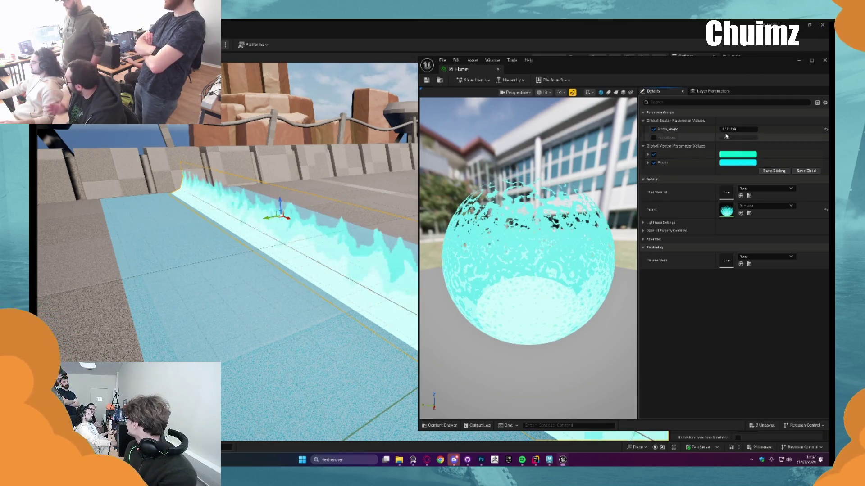
left_click(737, 155)
left_click(663, 204)
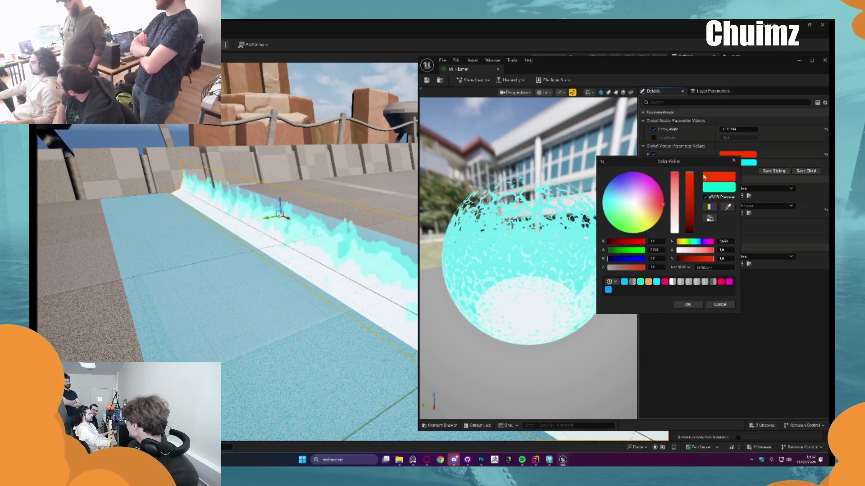
left_click(747, 162)
left_click(673, 209)
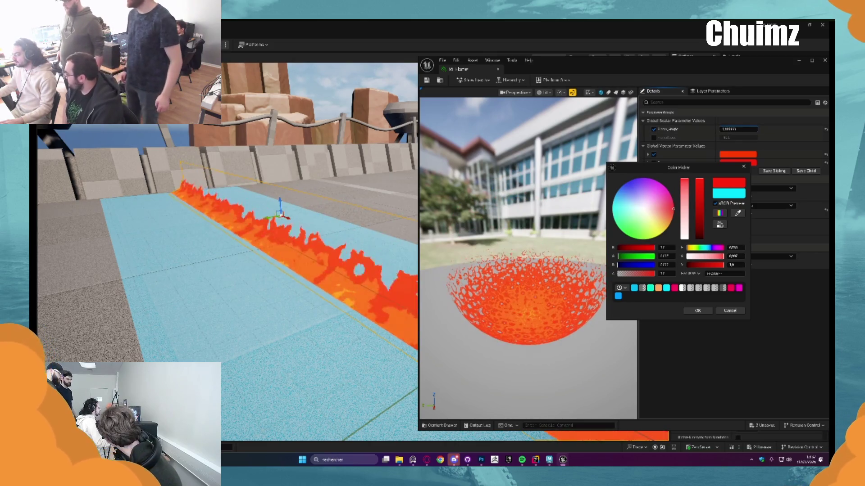
mouse_move(739, 129)
left_mouse_down()
mouse_move(711, 130)
mouse_move(739, 129)
mouse_move(716, 129)
mouse_move(738, 130)
mouse_move(729, 129)
left_mouse_up()
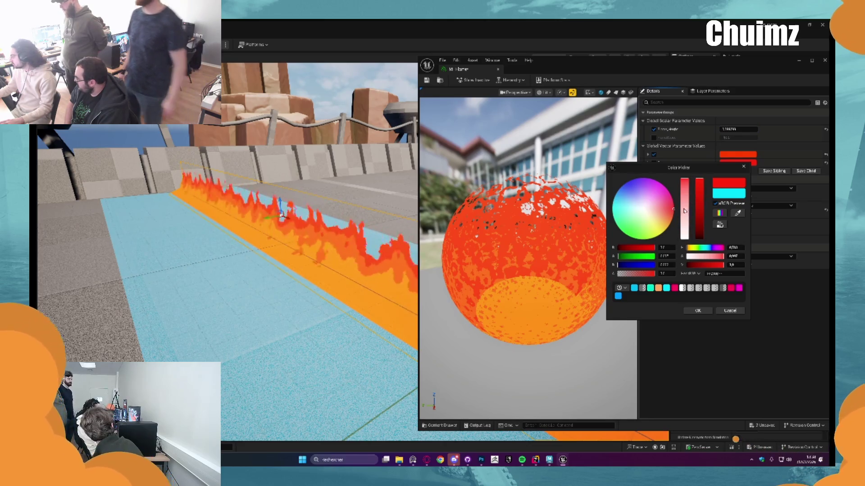
Change the flame colour to a saturated cyan after briefly trying magenta
left_click(616, 194)
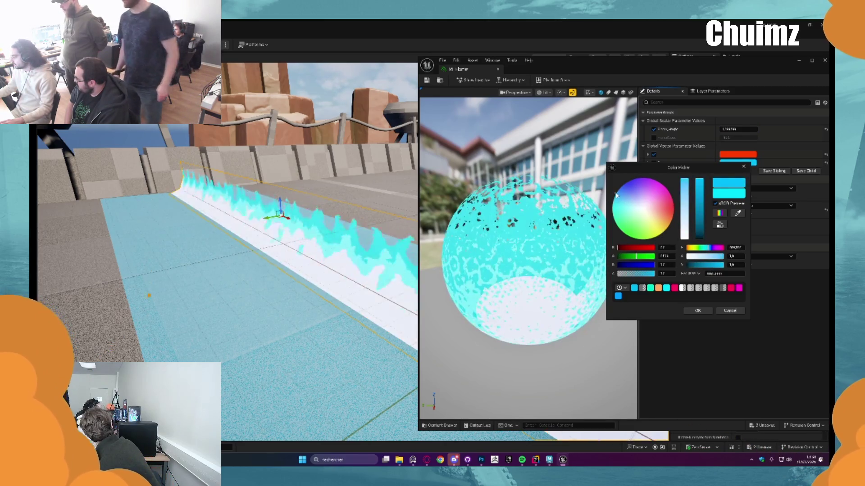
left_click(666, 192)
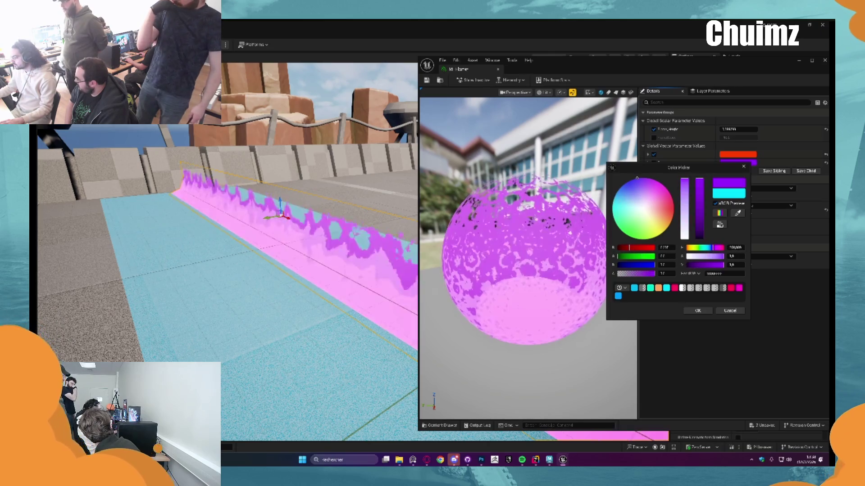
left_click(617, 195)
left_click(615, 193)
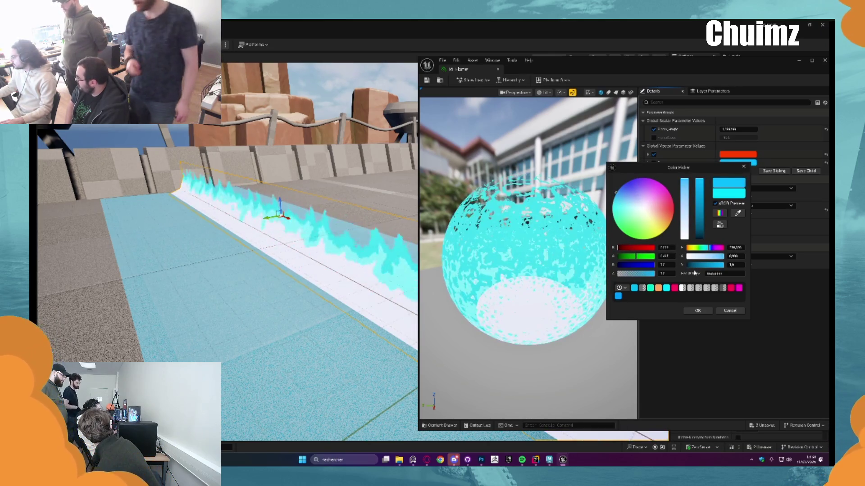
left_click(701, 312)
Set the other flame colour to a fine-tuned cyan, then save and close the instance
left_click(738, 154)
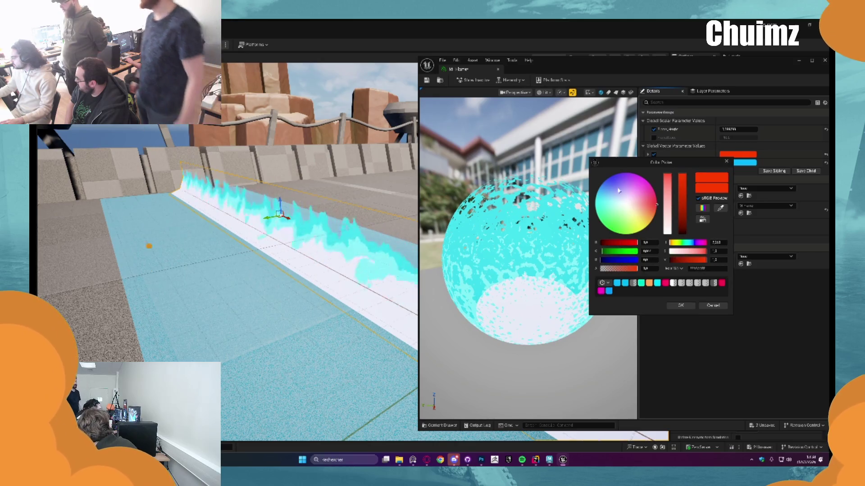
left_click(598, 194)
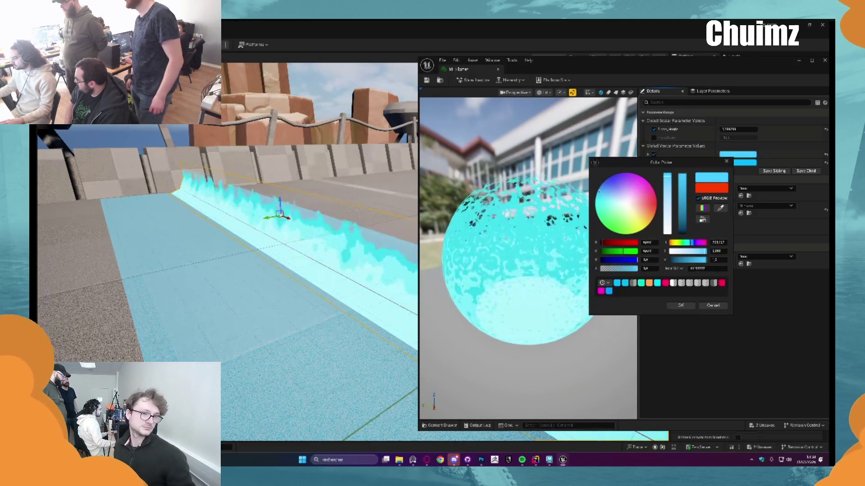
left_click(600, 195)
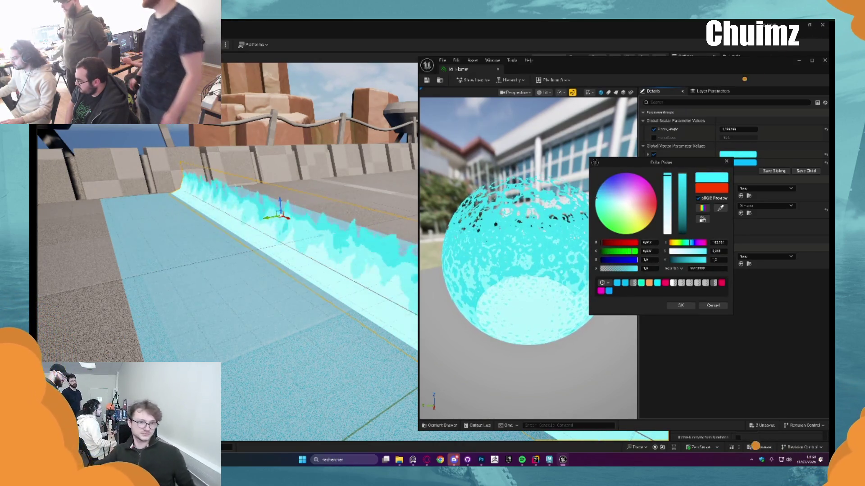
left_click(605, 195)
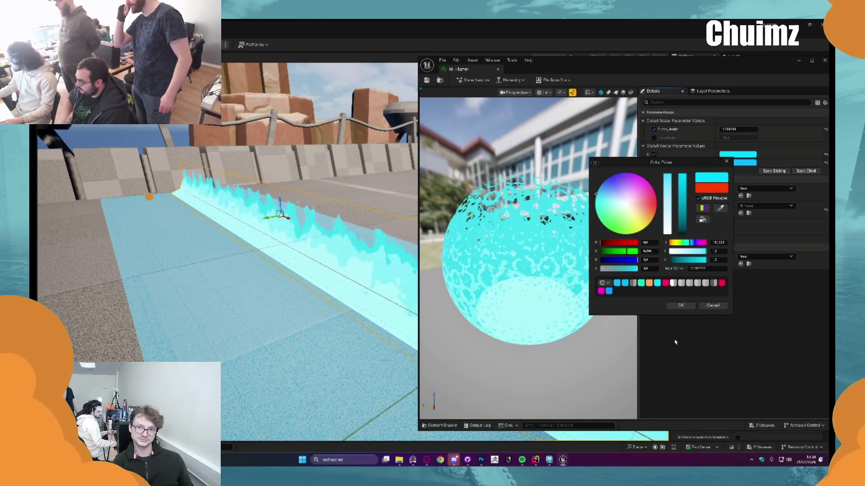
left_click(673, 308)
left_click(426, 79)
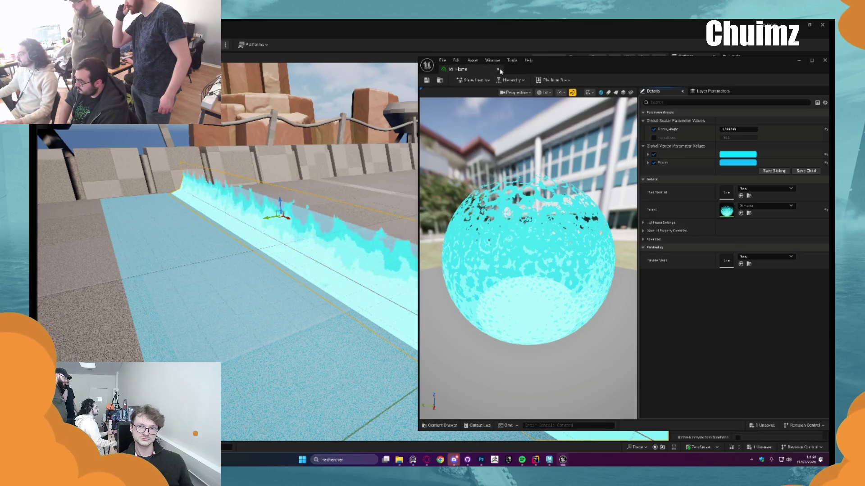
left_click(499, 70)
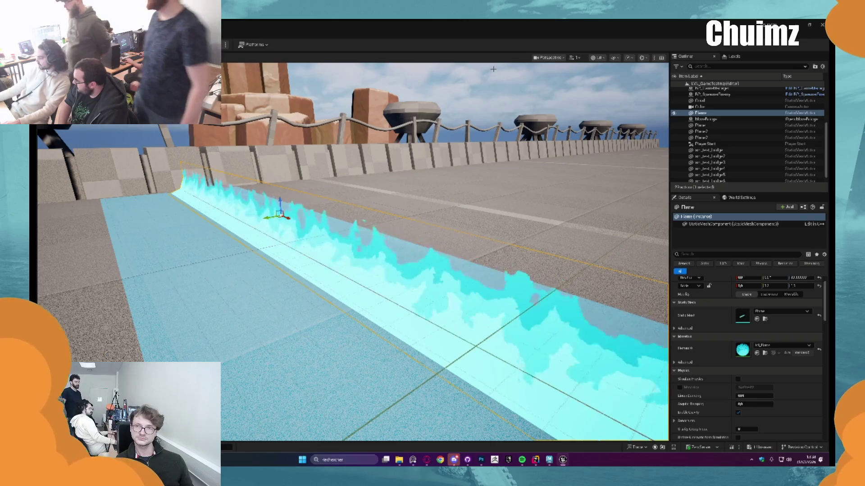
Inspect the flame strip, select the Flame actor, and reopen its instance with Flame_Height enabled
key("Escape")
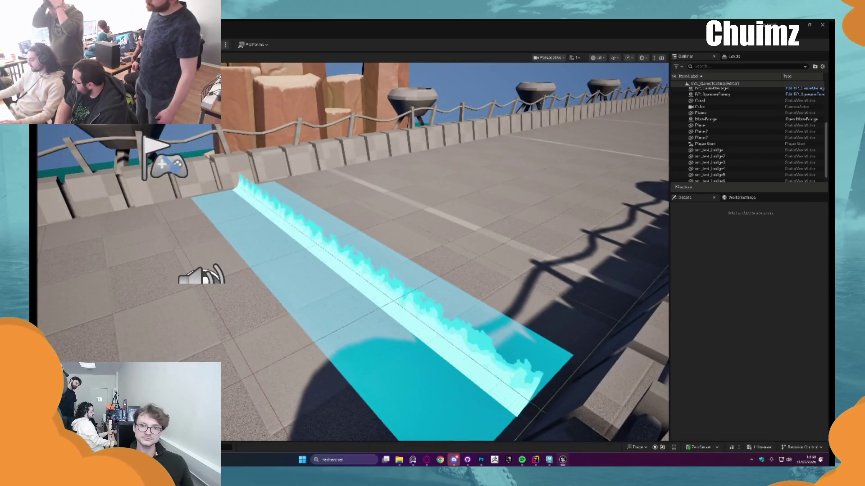
left_click(342, 257)
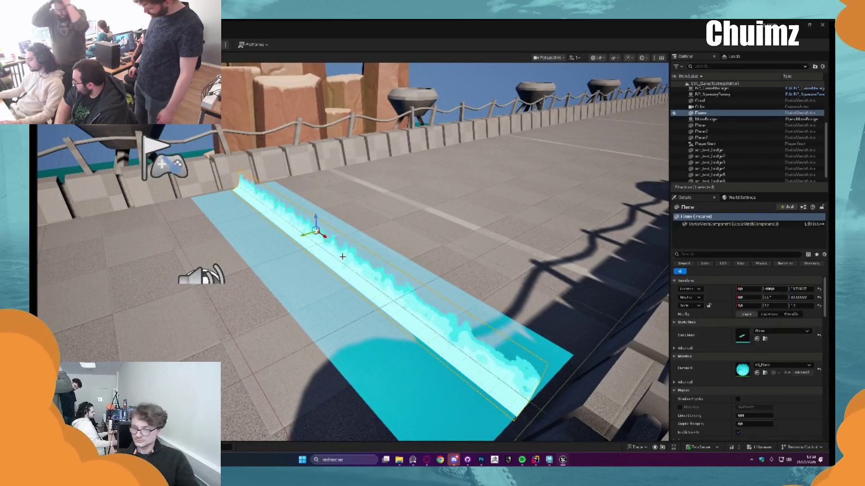
key("Escape")
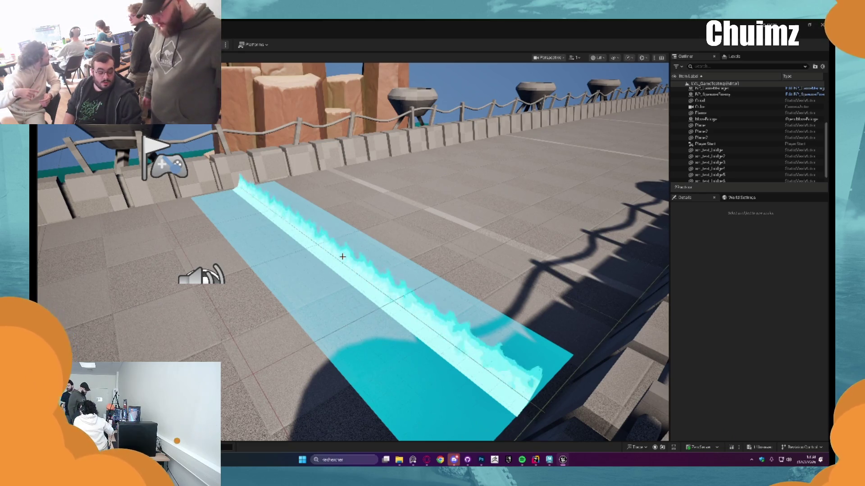
left_click(701, 112)
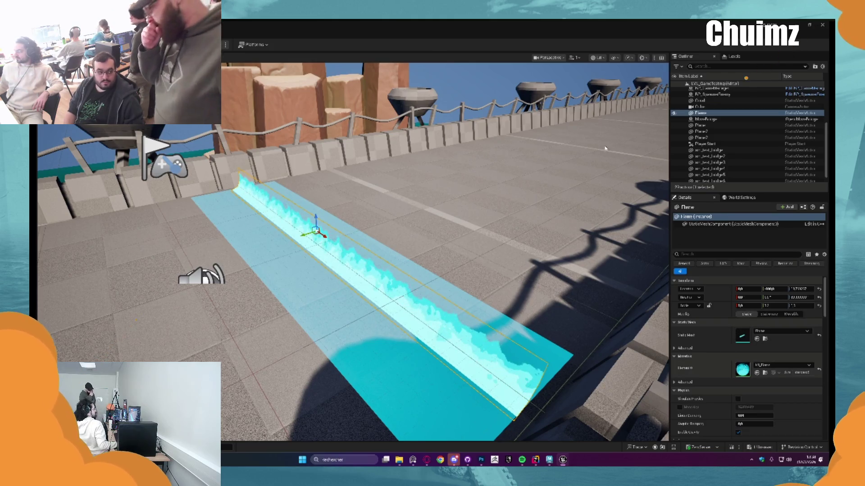
double_click(742, 370)
left_click(653, 130)
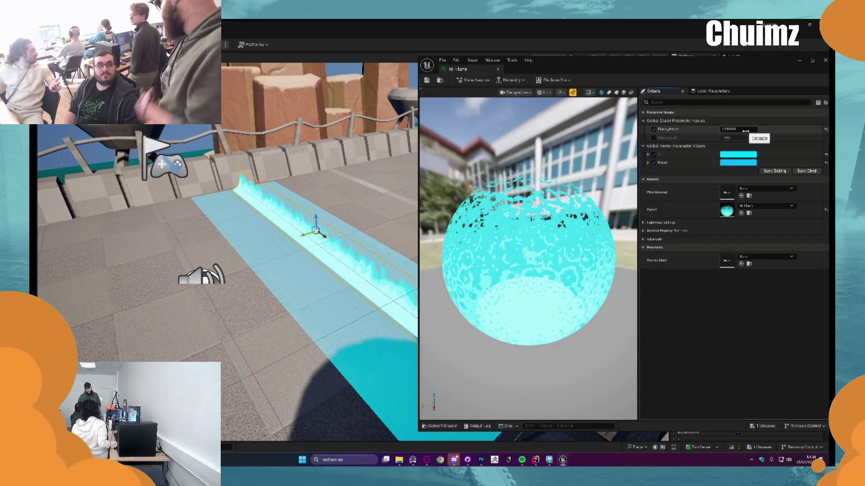
Try several smaller Flame_Height values to shorten the flames, then close the instance editor
mouse_move(745, 131)
left_mouse_down()
mouse_move(784, 131)
mouse_move(746, 130)
left_mouse_up()
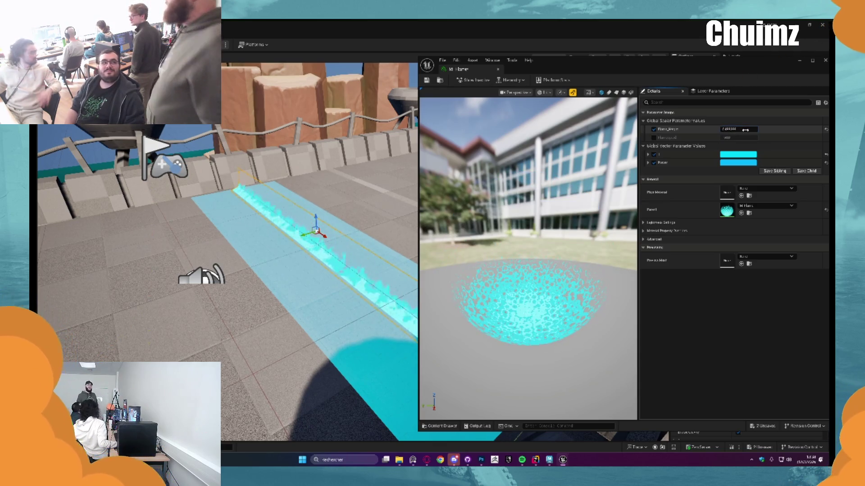
key("Return")
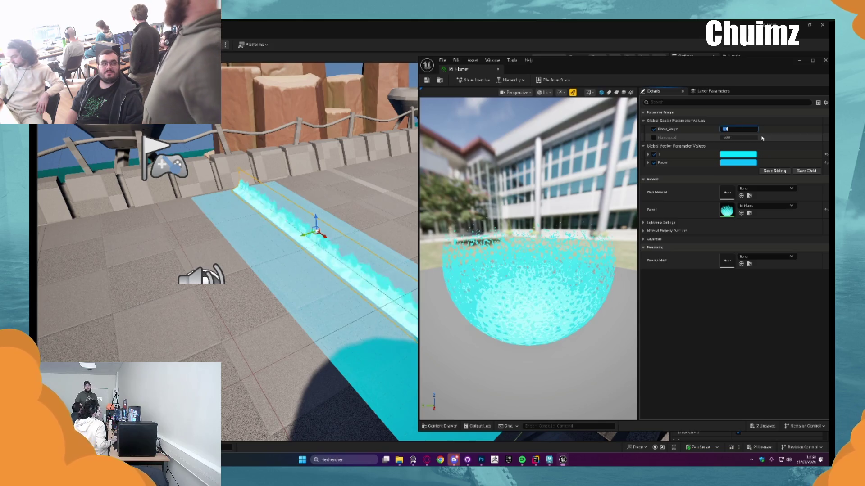
key("Return")
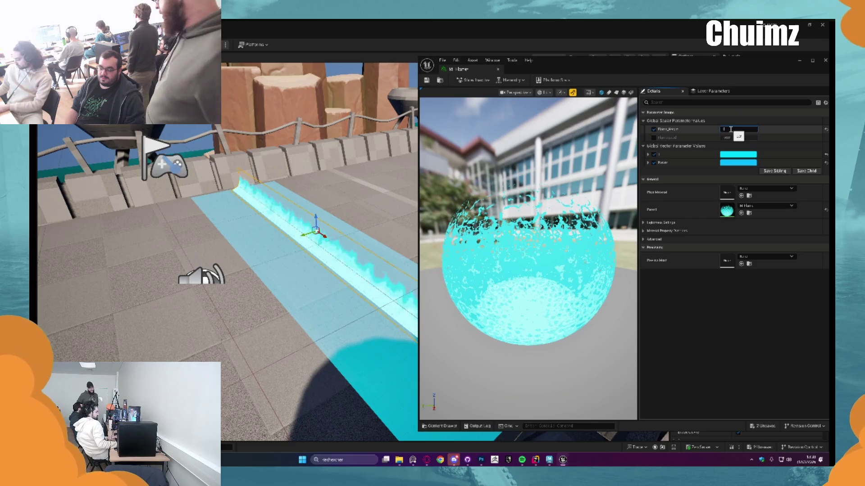
key("Return")
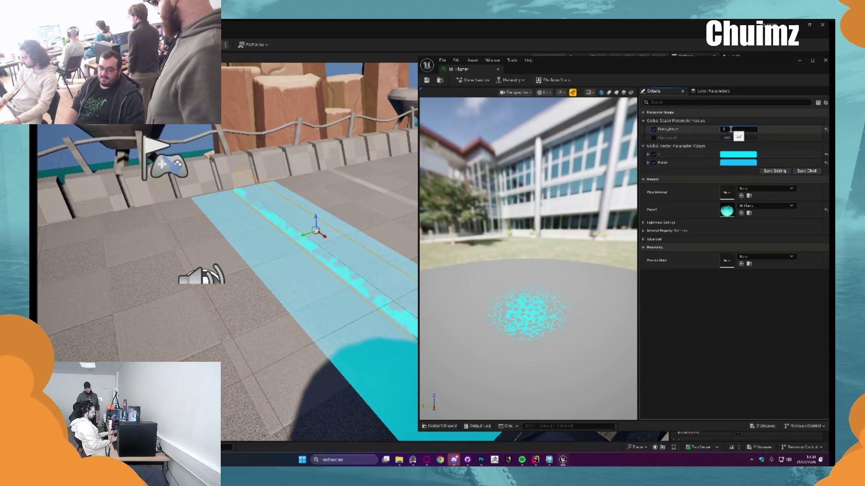
key("Return")
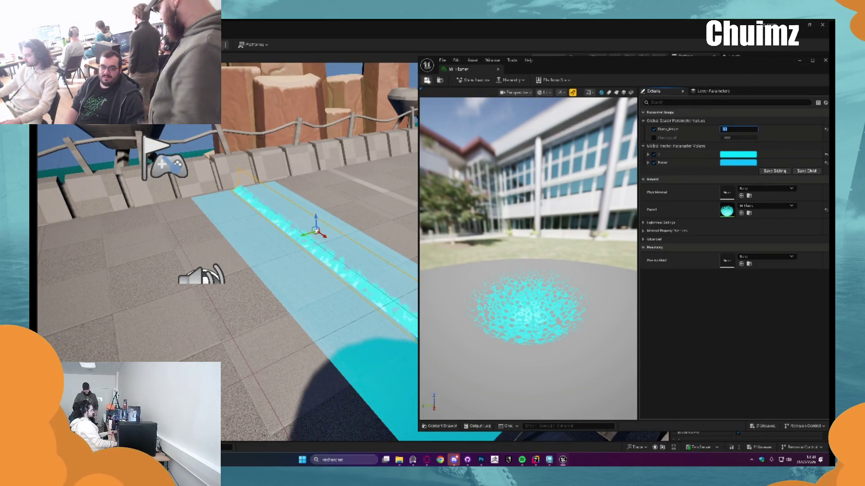
left_click(498, 68)
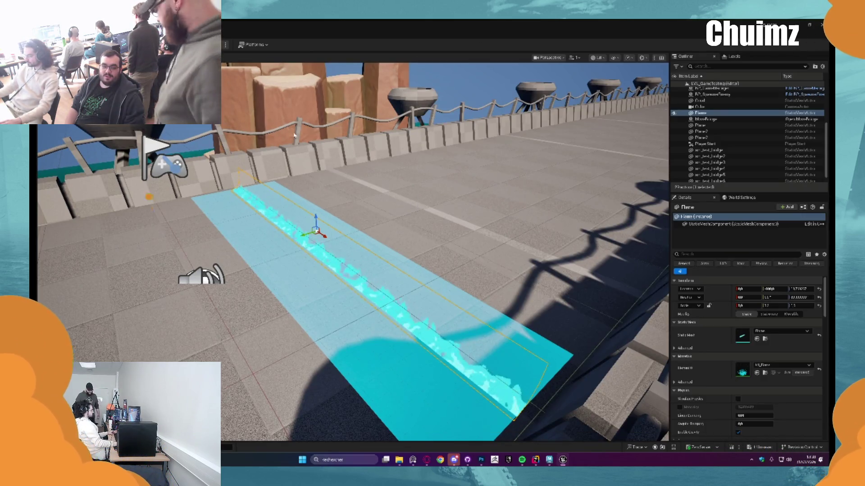
key("alt+p")
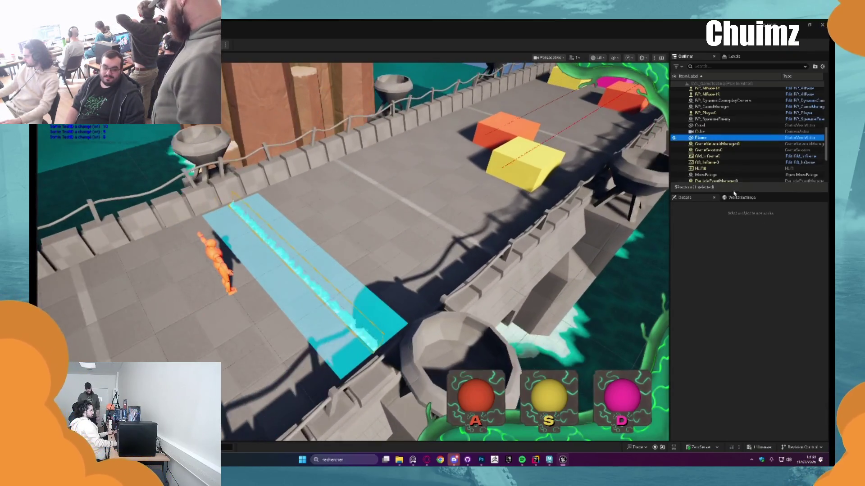
left_click(429, 242)
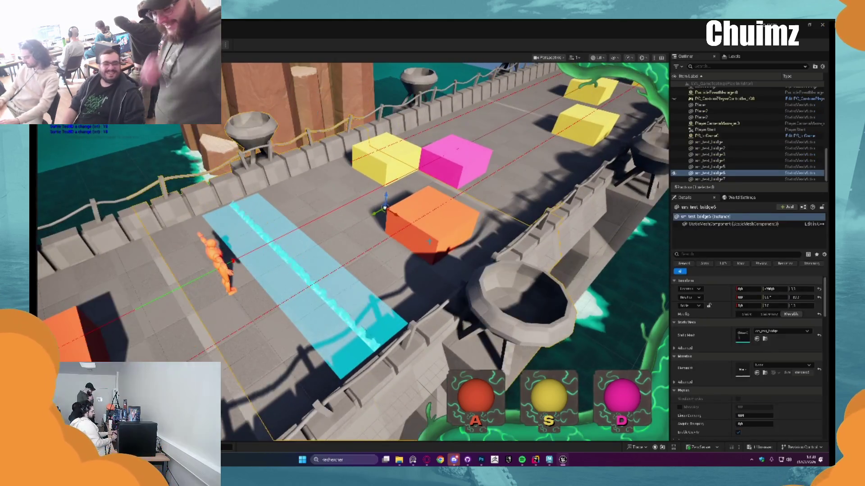
key("Escape")
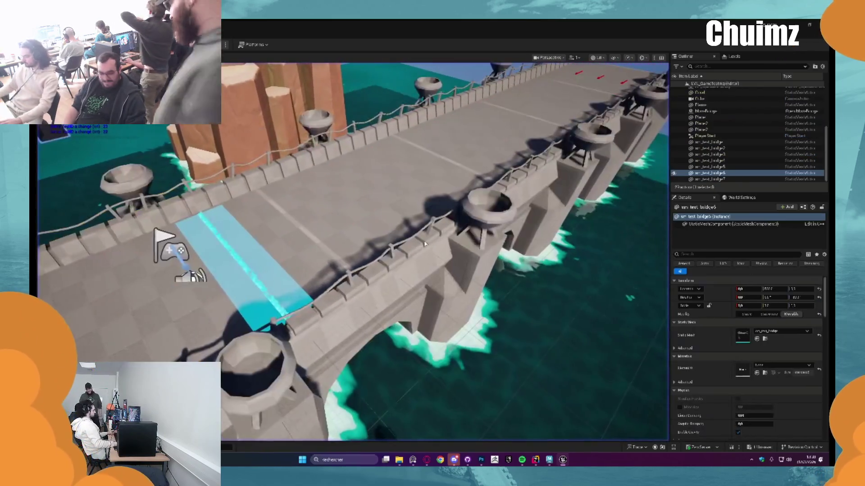
key("alt+p")
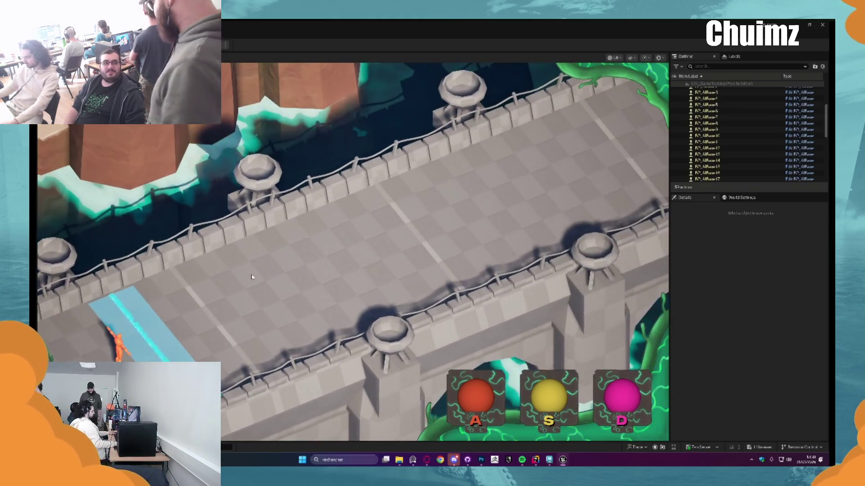
key("Escape")
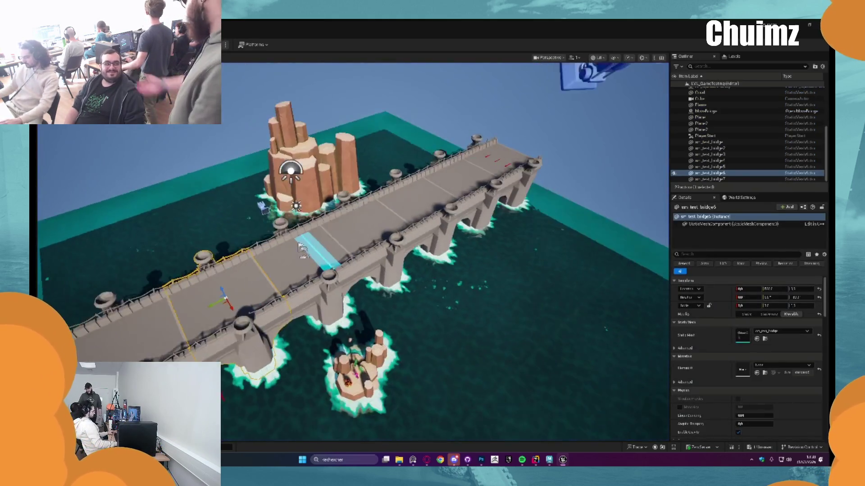
scroll(307, 265, "up", 3)
key("Escape")
scroll(307, 265, "down", 5)
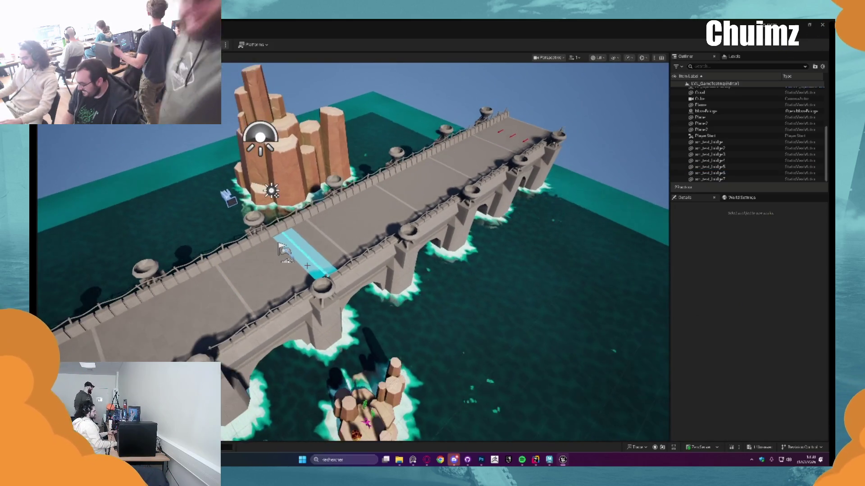
mouse_move(307, 265)
left_mouse_down()
mouse_move(307, 212)
mouse_move(295, 265)
mouse_move(296, 241)
left_mouse_up()
Delete the 02 actor beside the floor strip
left_click(297, 244)
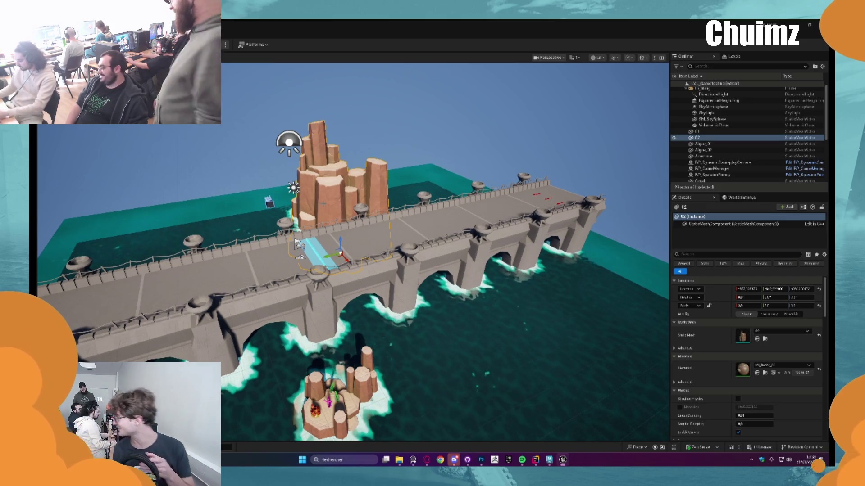
key("Delete")
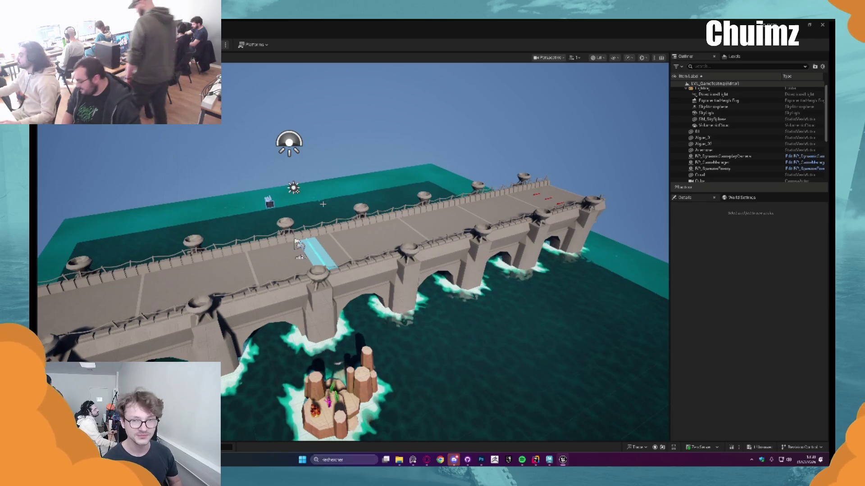
mouse_move(296, 243)
left_mouse_down()
mouse_move(214, 143)
mouse_move(321, 233)
left_mouse_up()
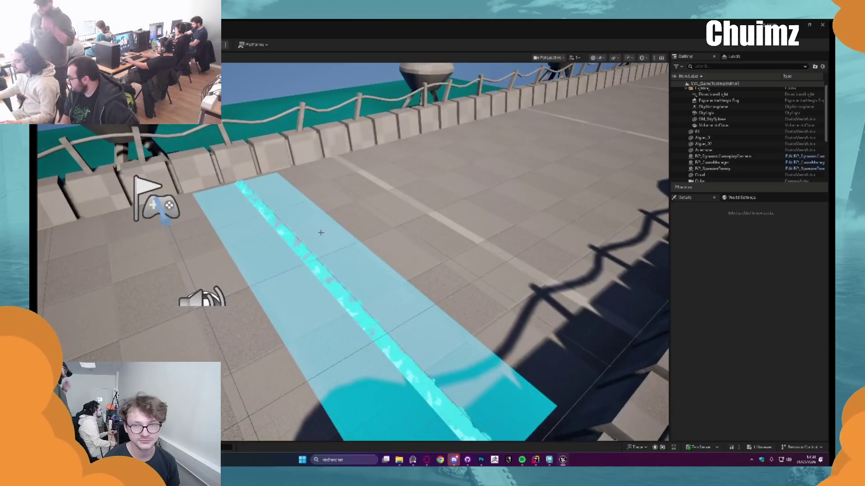
Select the floor-effect strip Plane2 and open the M_Floor Effect material from the Content Drawer
left_click(278, 273)
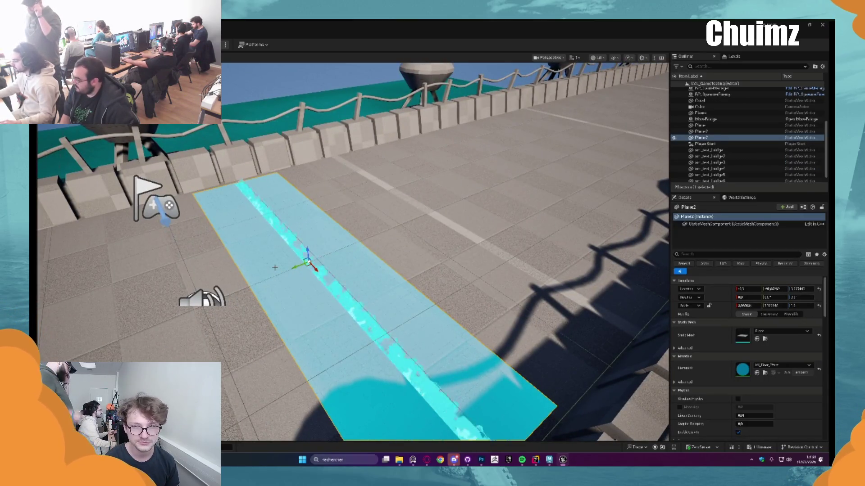
scroll(284, 248, "down", 3)
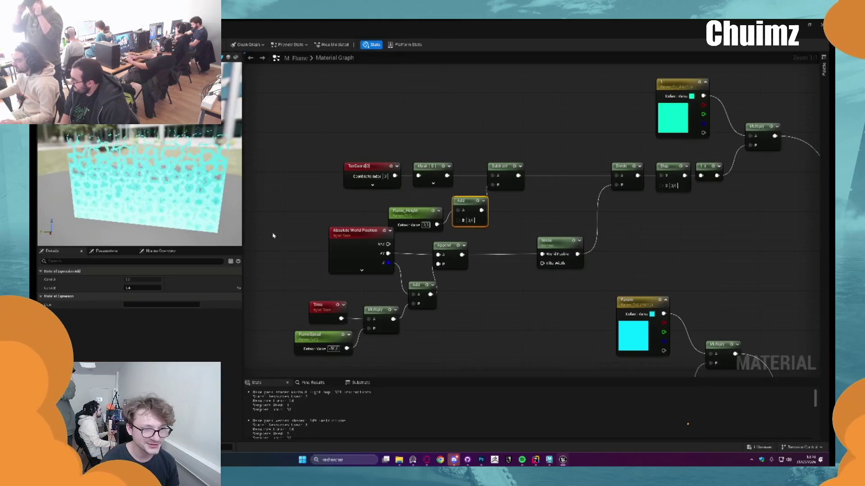
key("ctrl+space")
double_click(250, 336)
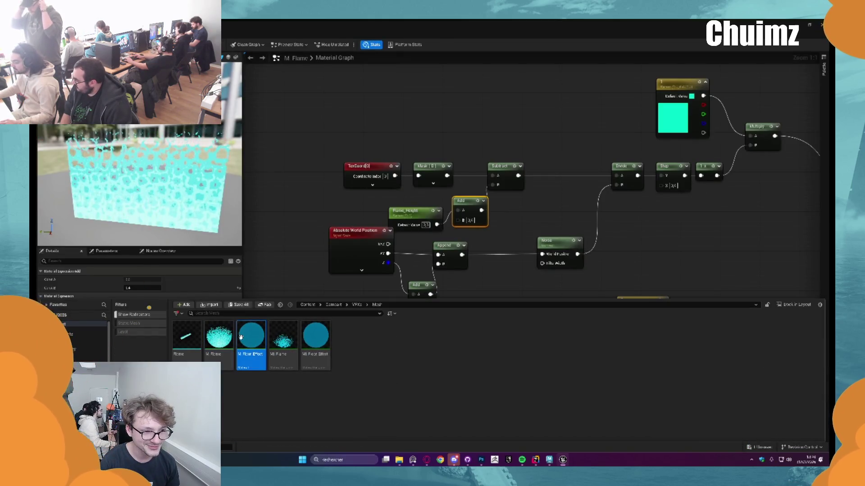
Add a TexCoord node feeding a Mask node that keeps the R channel
key("Home")
mouse_move(500, 174)
left_mouse_down()
mouse_move(452, 177)
mouse_move(346, 209)
mouse_move(435, 134)
left_mouse_up()
right_click(434, 236)
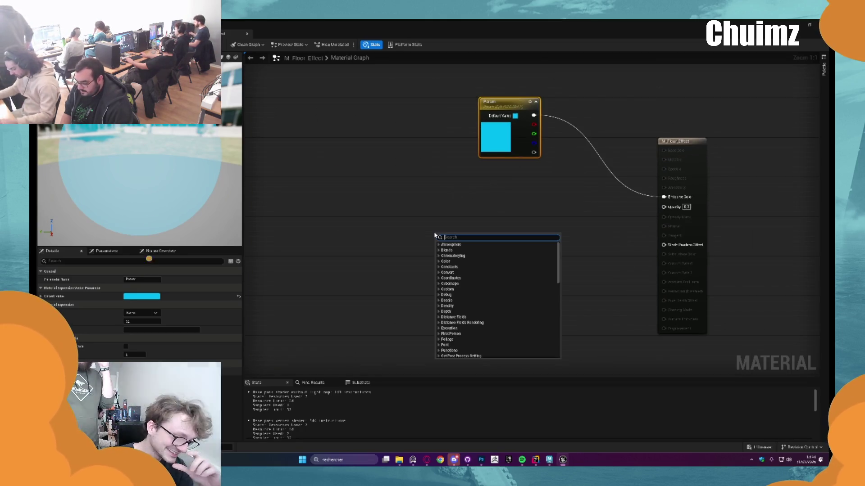
left_click(420, 235)
mouse_move(426, 232)
left_mouse_down()
mouse_move(382, 233)
mouse_move(439, 239)
left_mouse_up()
type("mask")
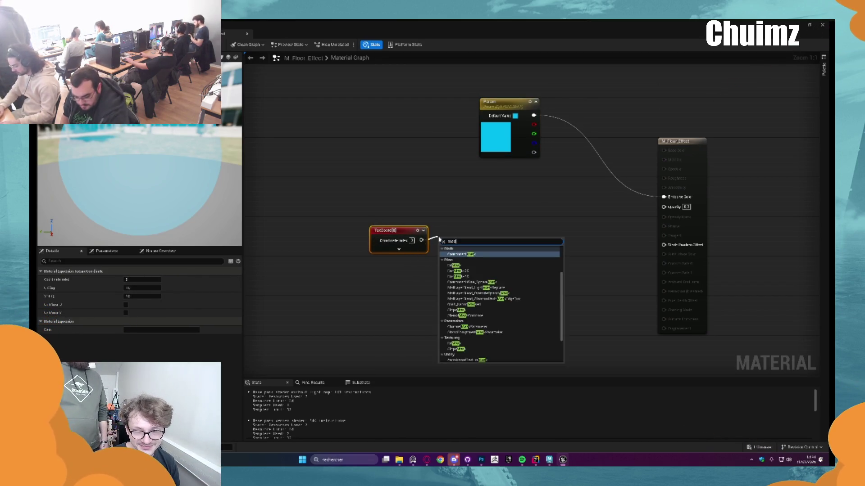
key("Return")
left_click(126, 288)
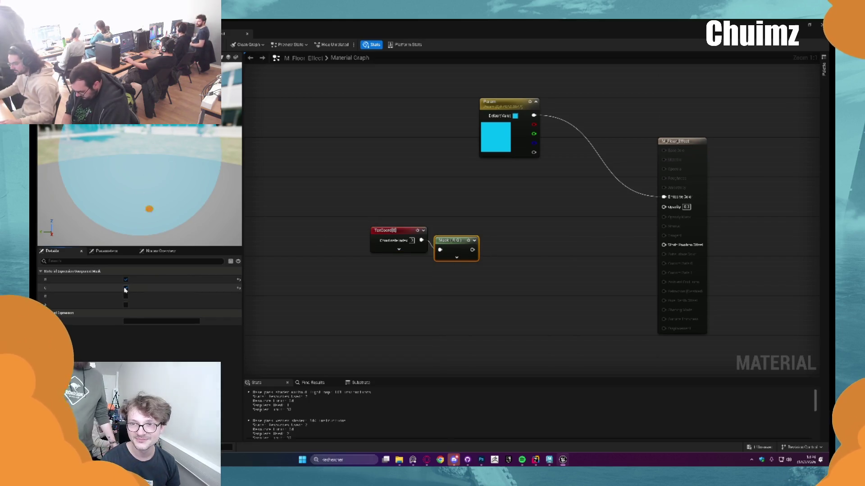
left_click_drag(454, 243, 453, 234)
Duplicate the mask, switch the copy to the G channel, and preview the output
key("ctrl+d")
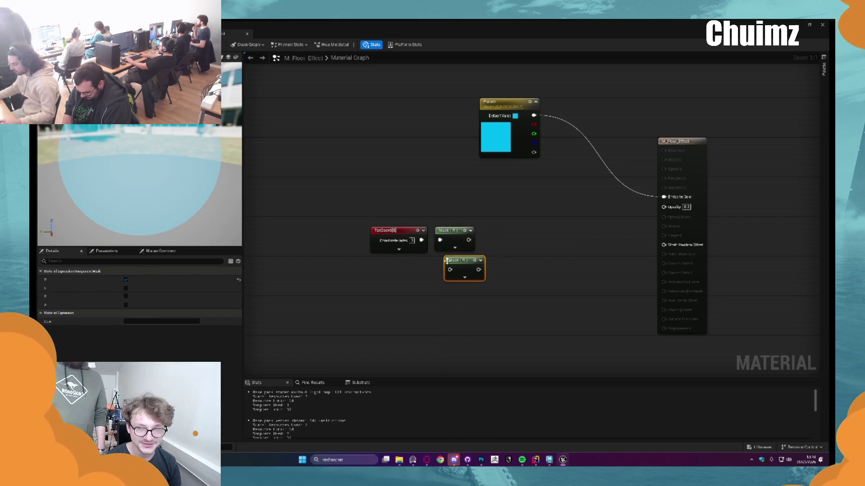
left_click_drag(446, 264, 441, 264)
left_click(125, 288)
left_click(126, 280)
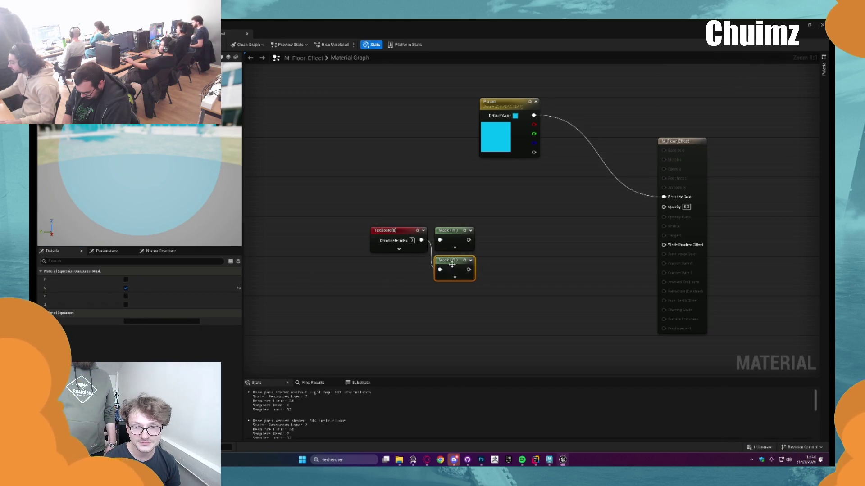
left_click_drag(506, 243, 432, 235)
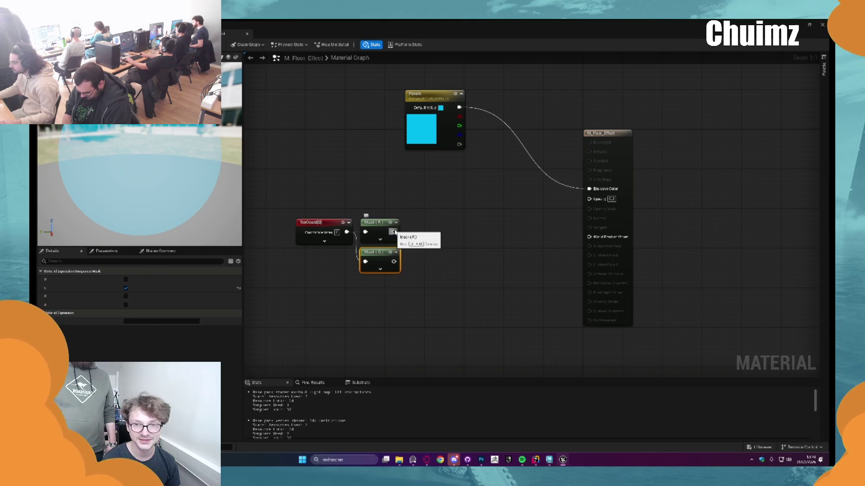
key("space")
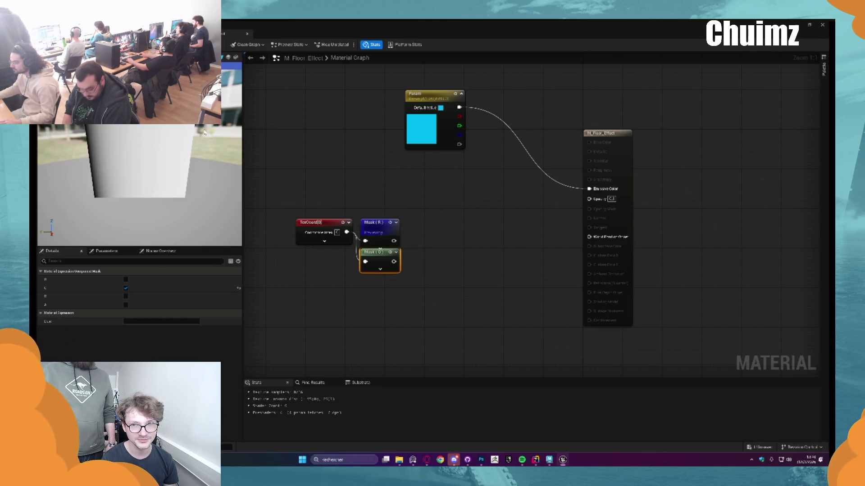
left_click_drag(204, 132, 212, 130)
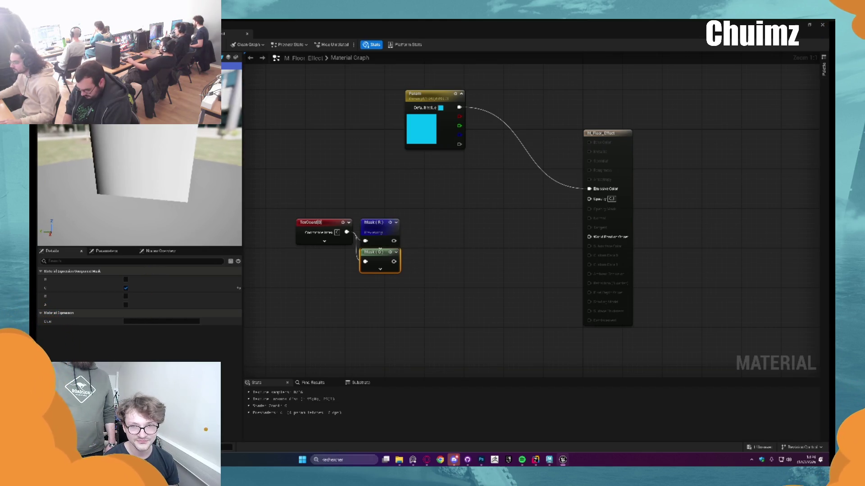
Test a blue-only mask, then delete the R mask and move the G mask into place
left_click(387, 224)
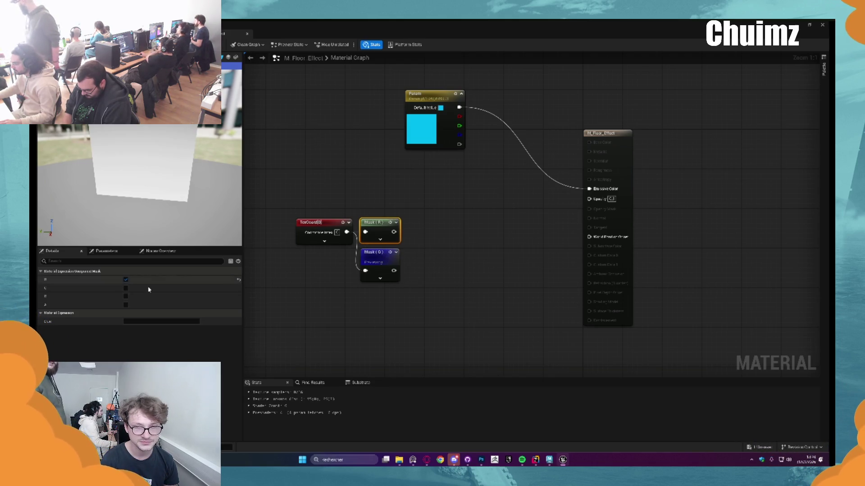
left_click(126, 296)
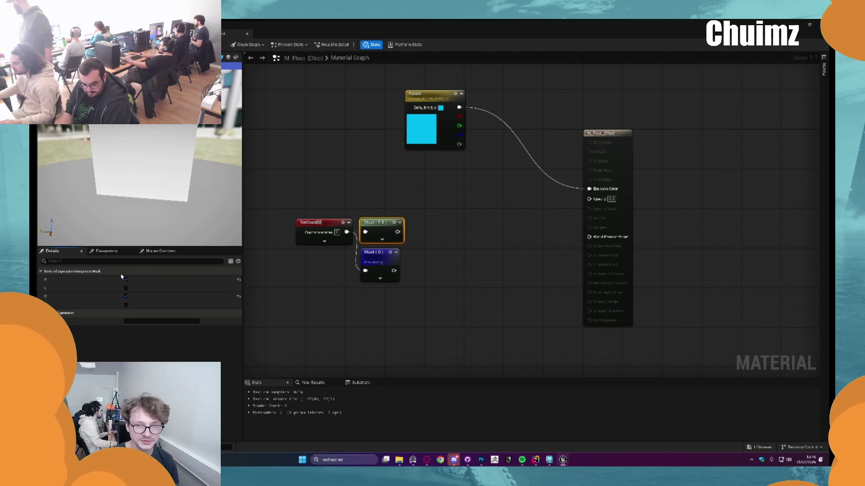
left_click(126, 279)
left_click(390, 223)
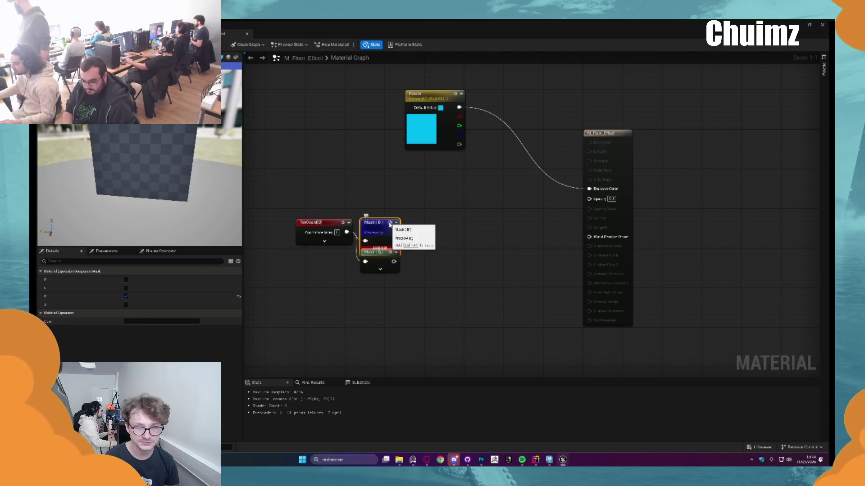
left_click_drag(387, 230, 386, 225)
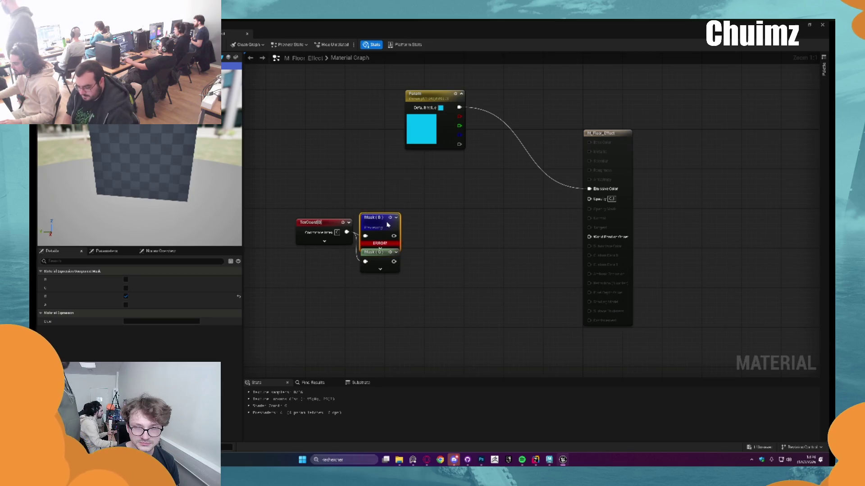
left_click(126, 296)
left_click(125, 279)
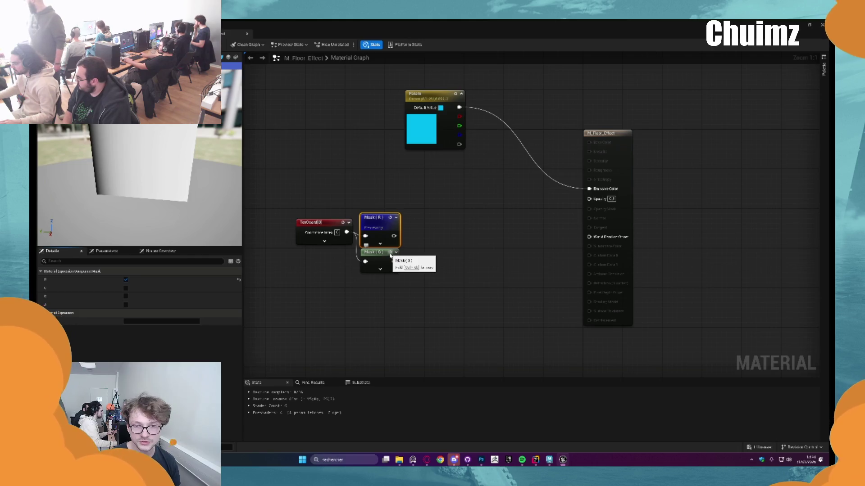
key("Delete")
mouse_move(379, 258)
left_mouse_down()
mouse_move(379, 227)
mouse_move(411, 264)
left_mouse_up()
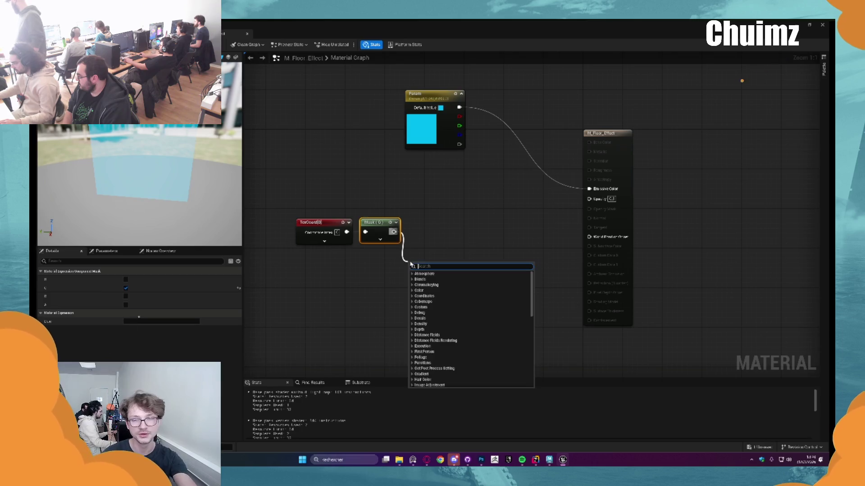
Add a 1-x node inverting the green mask and tidy the TexCoord, Mask and 1-x nodes
type("one")
key("Return")
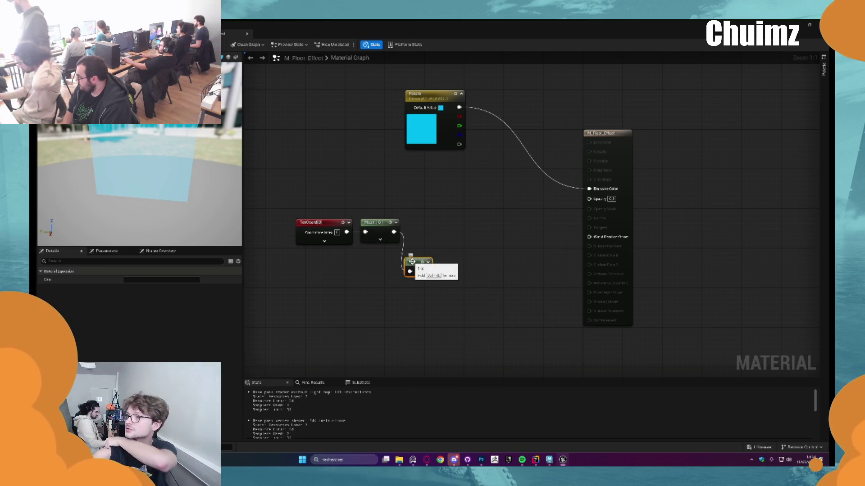
left_click_drag(417, 262, 426, 266)
left_click_drag(316, 193, 459, 306)
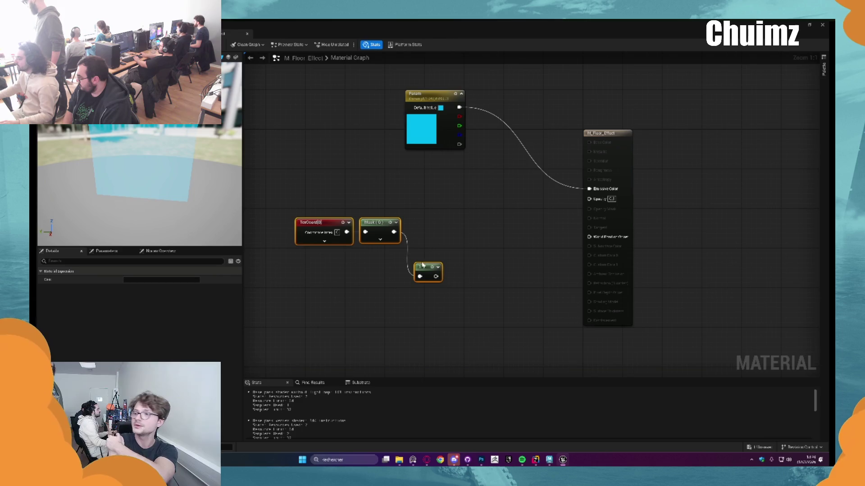
left_click(433, 234)
left_click_drag(444, 228, 403, 209)
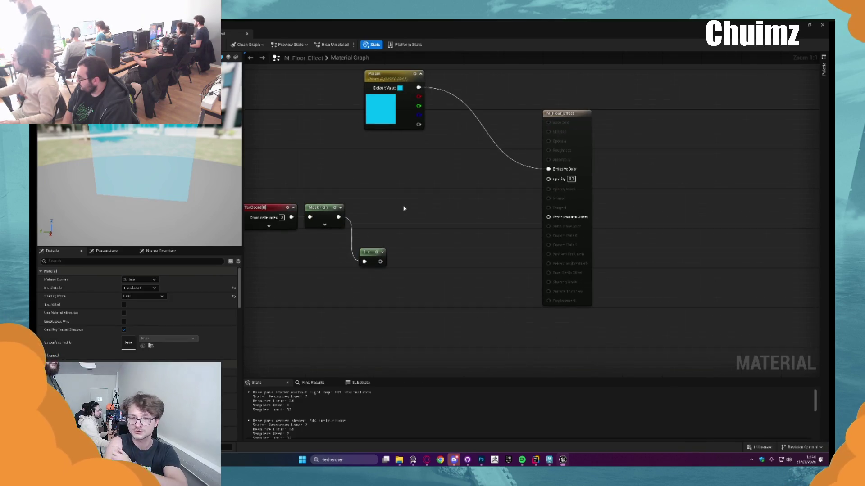
Add an Add node with the Mask output wired into A, previewing the Mask node
left_click(444, 201)
mouse_move(350, 219)
left_mouse_down()
mouse_move(448, 212)
mouse_move(448, 222)
mouse_move(549, 179)
left_mouse_up()
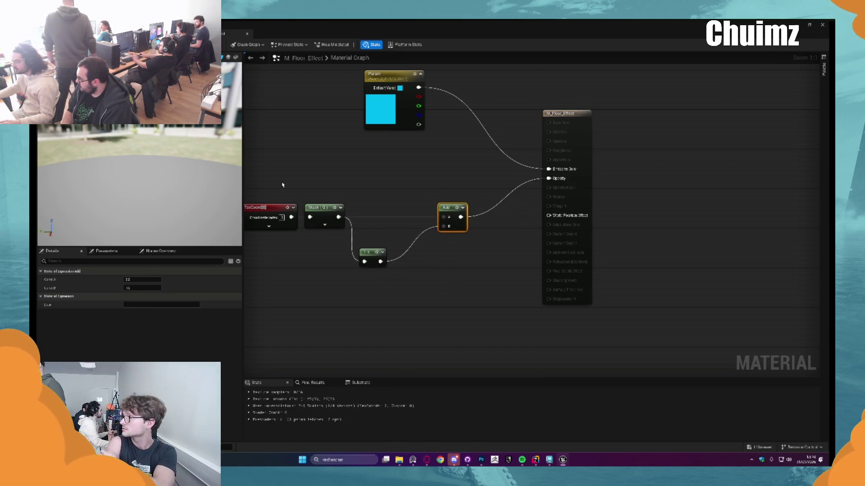
left_click_drag(373, 176, 428, 165)
left_click(391, 198)
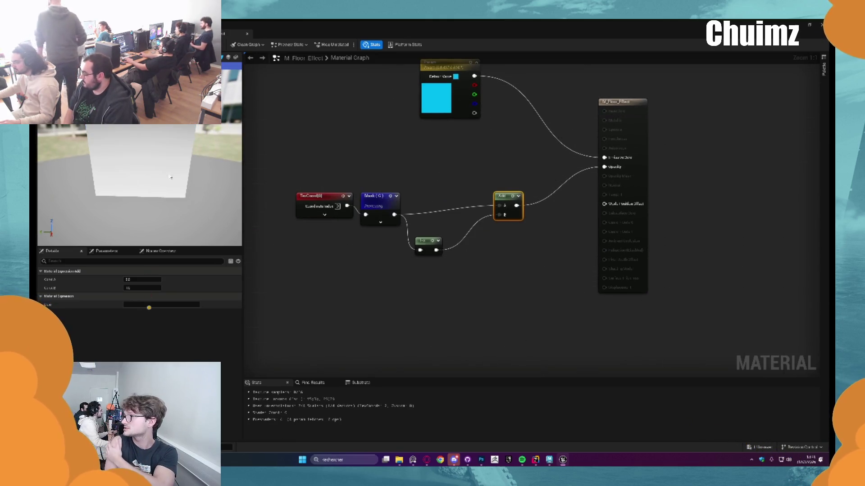
left_click_drag(395, 214, 425, 216)
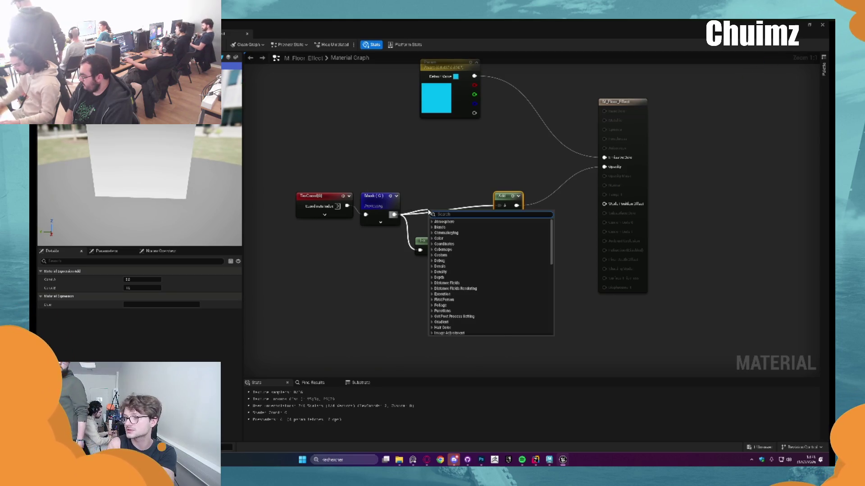
Insert a Divide node on the Mask-to-Add wire, dividing by 0.5 at first
key("Escape")
left_click(428, 211)
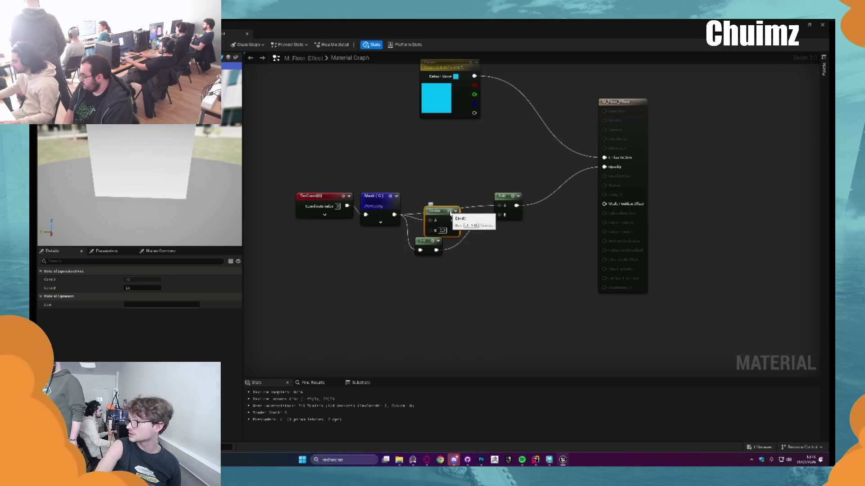
left_click(449, 211)
left_click_drag(449, 211, 449, 181)
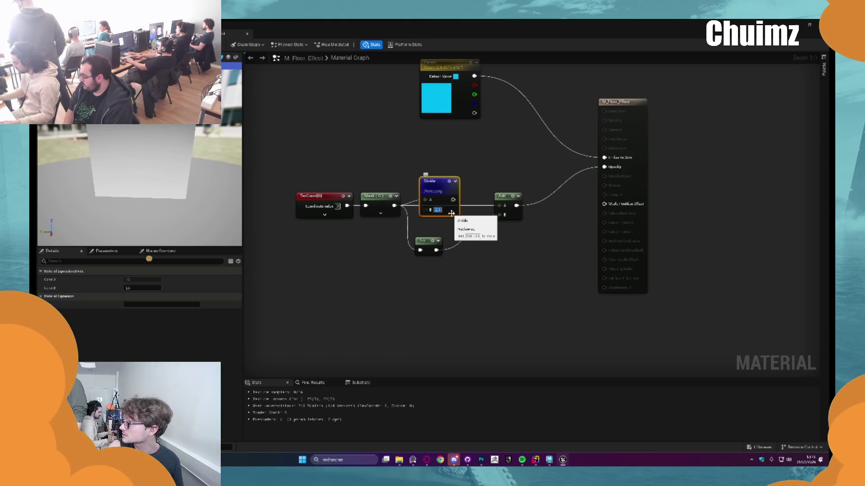
type("0.5")
key("Return")
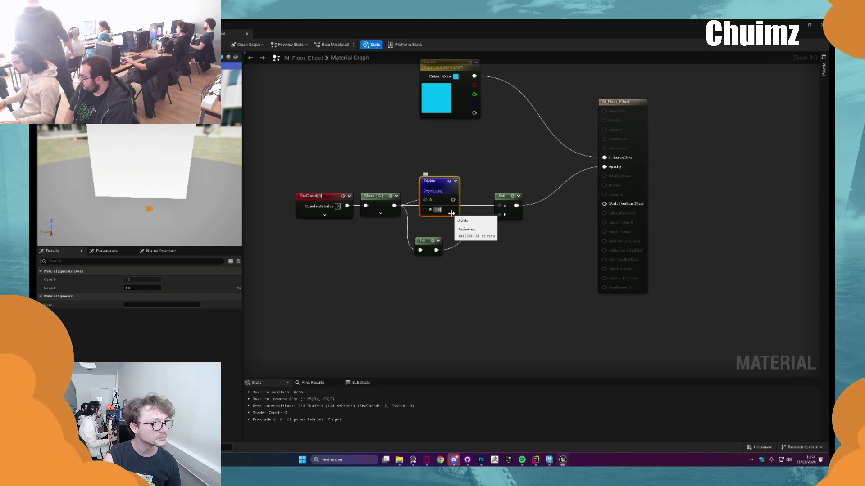
key("Return")
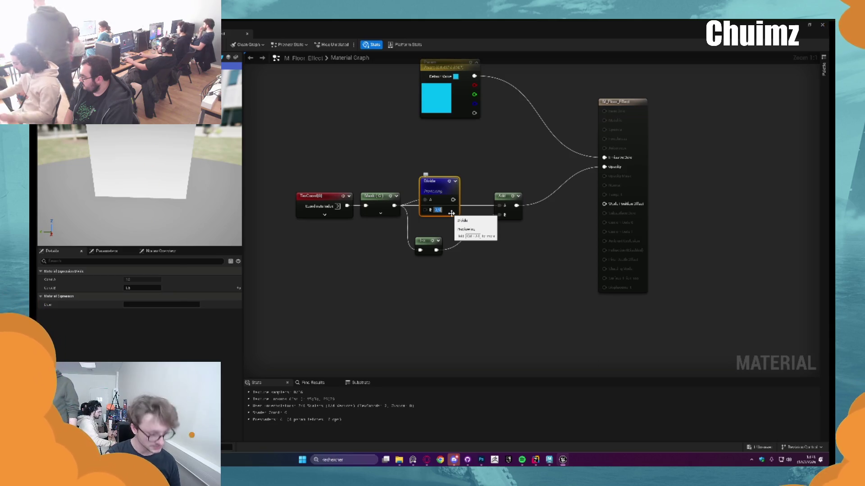
Try Divide B values of 1 and 4, settling on 10
type("1")
key("Return")
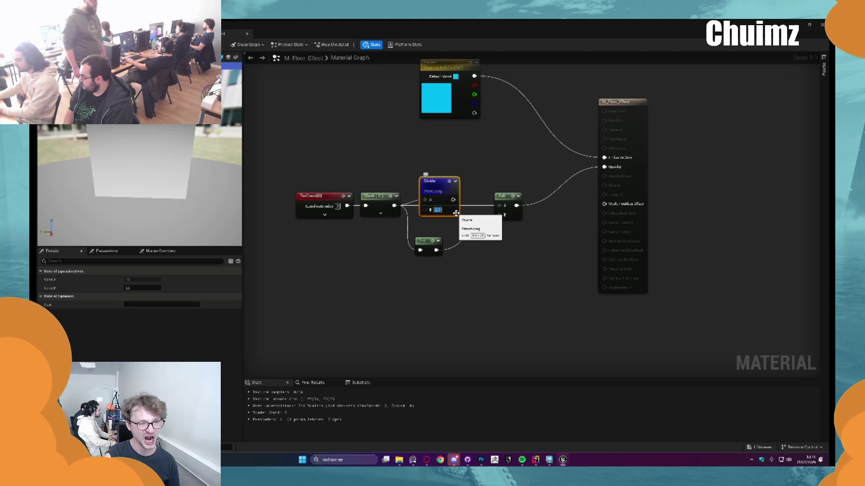
type("4")
key("Return")
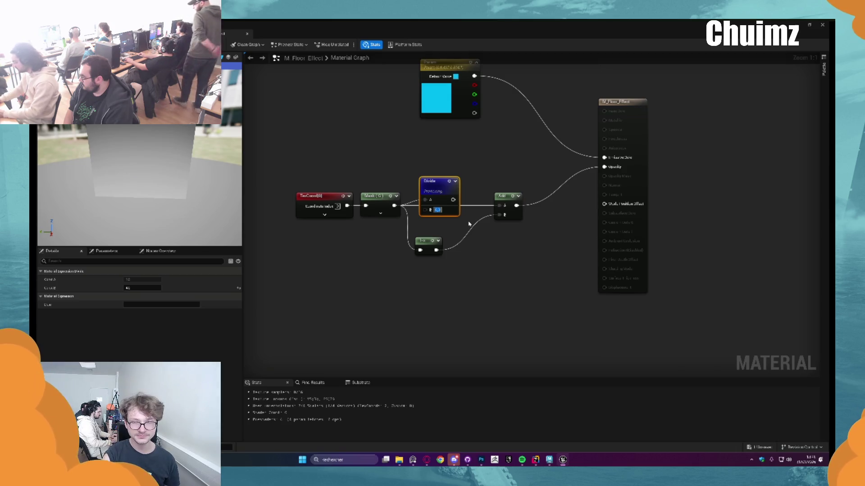
type("10")
key("Return")
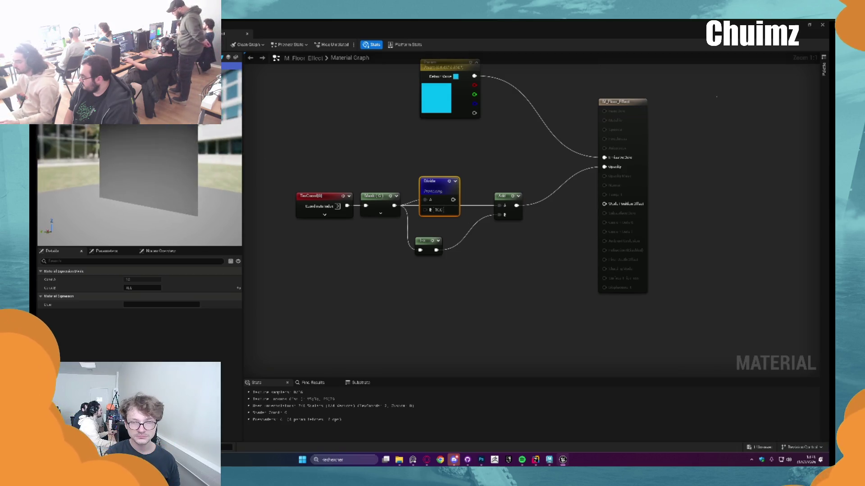
Test a Step node and then a Saturate node after the Divide, deleting each
left_click_drag(453, 199, 469, 176)
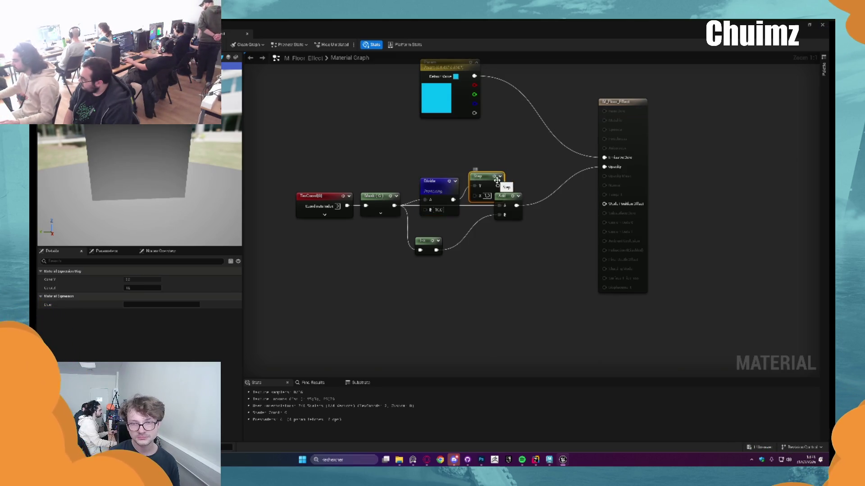
key("space")
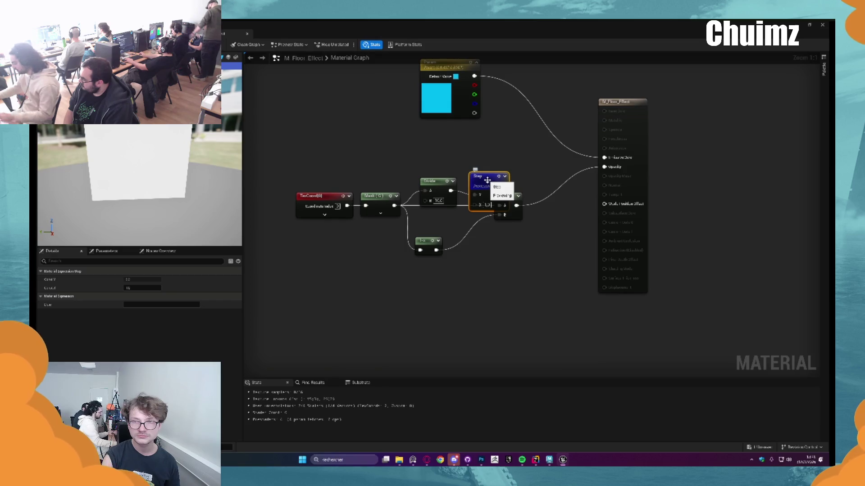
key("Delete")
left_click_drag(450, 190, 474, 183)
type("sat")
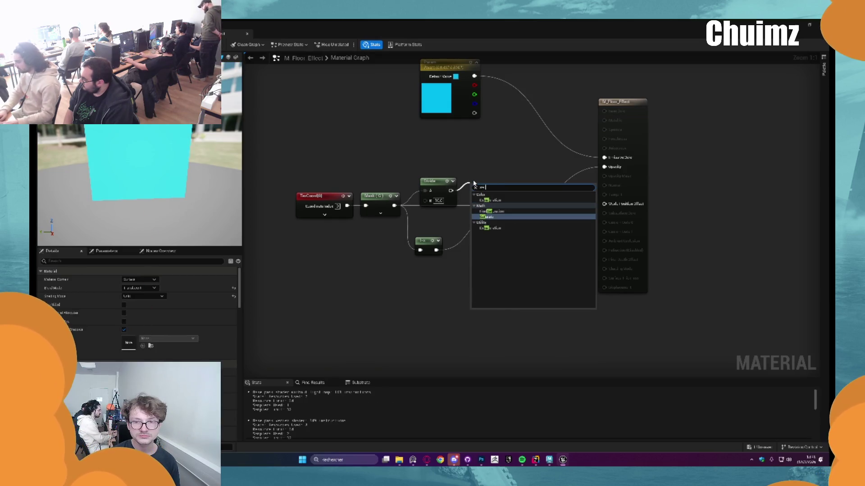
key("Return")
key("space")
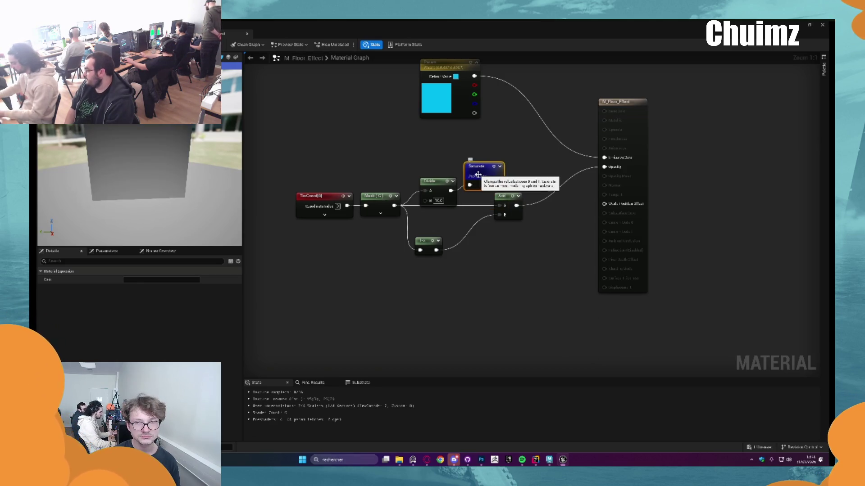
key("Delete")
Try a Clamp node with minimum 0.5, then 0.2, delete it, and preview the Divide
left_click_drag(451, 191, 470, 180)
type("clamp")
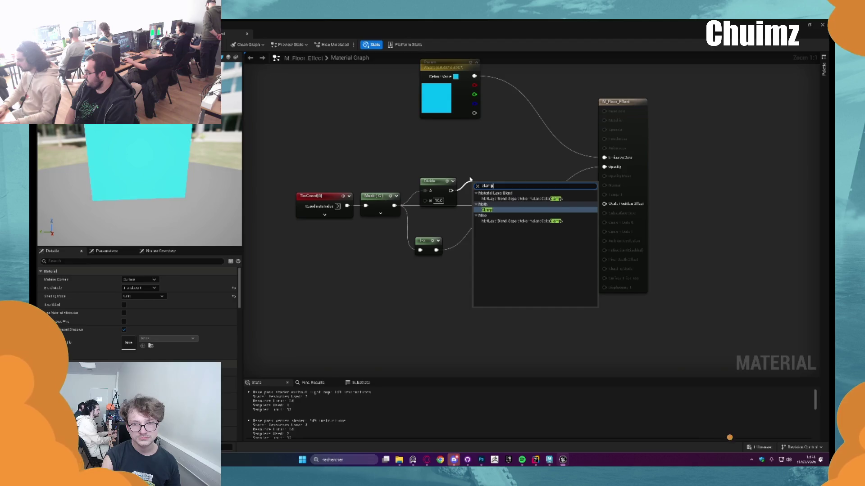
key("Return")
key("space")
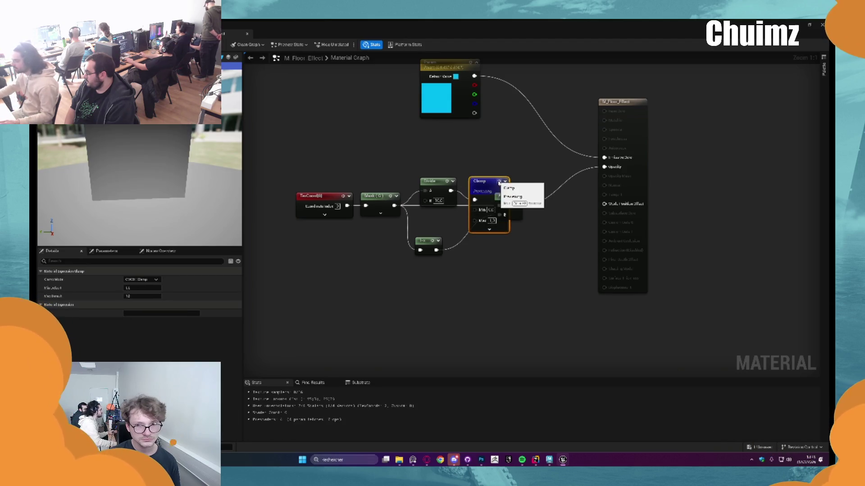
left_click_drag(490, 181, 483, 162)
type("0.5")
key("Return")
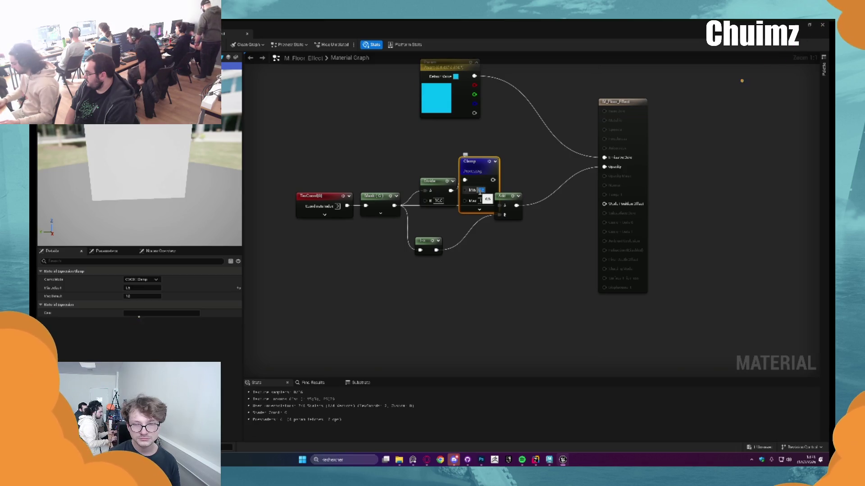
type("0.2")
key("Return")
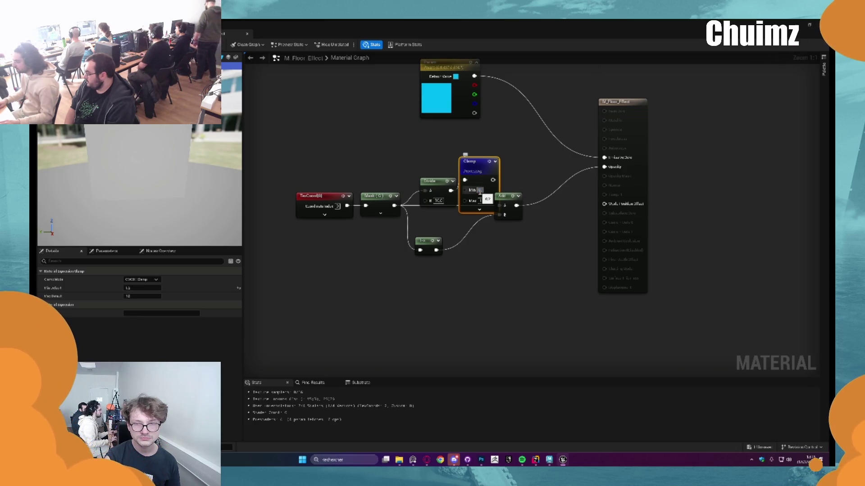
key("Delete")
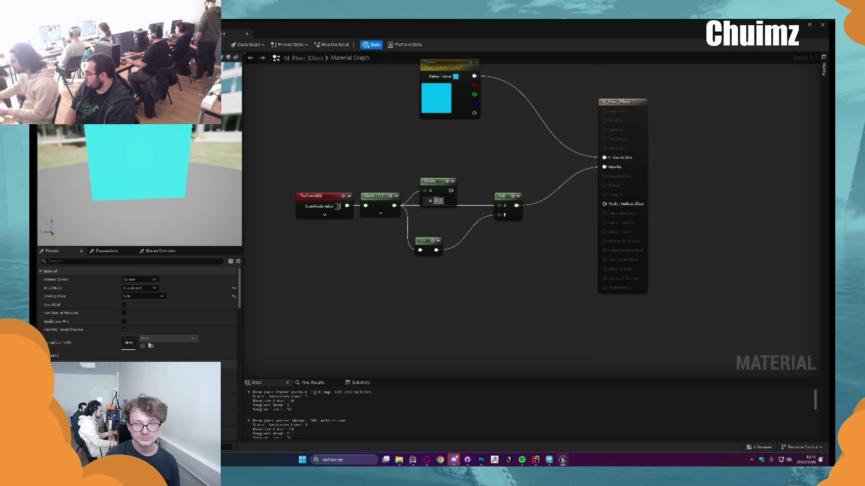
left_click(439, 185)
key("space")
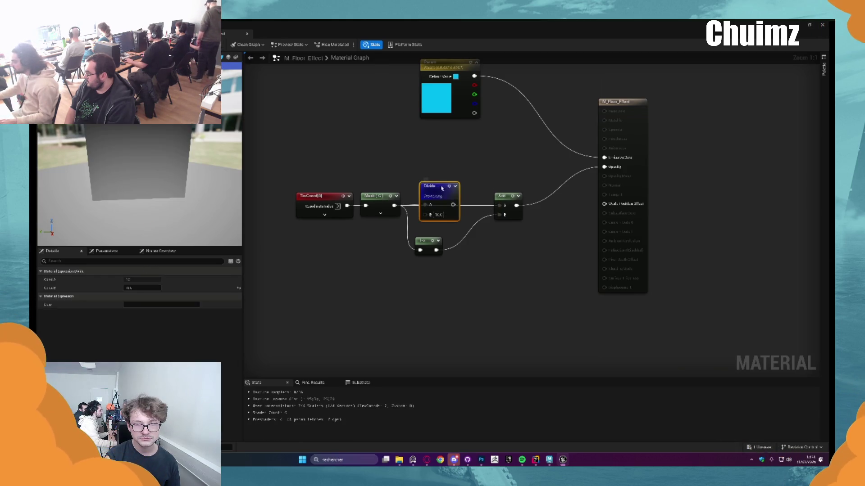
Replace the Divide with a Subtract node on the Mask output, B set to -1
key("Delete")
left_click_drag(395, 205, 419, 205)
type("subt")
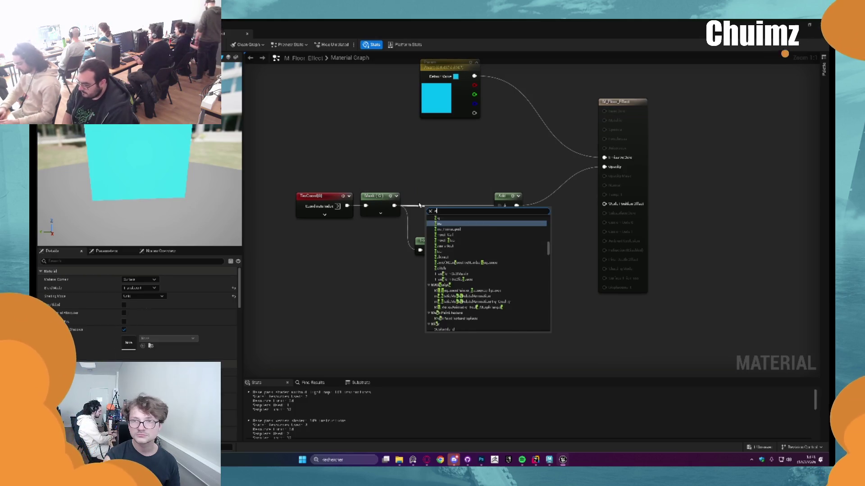
key("Return")
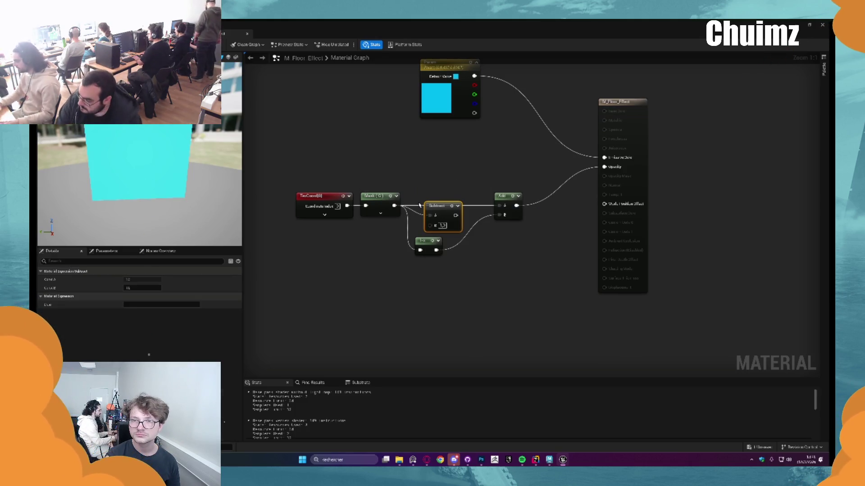
left_click_drag(429, 210, 424, 200)
key("space")
left_click(437, 224)
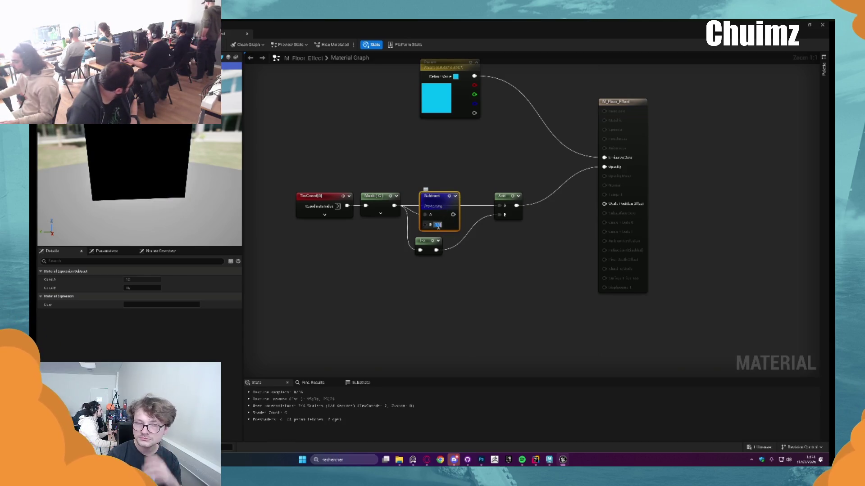
type("-1")
key("Return")
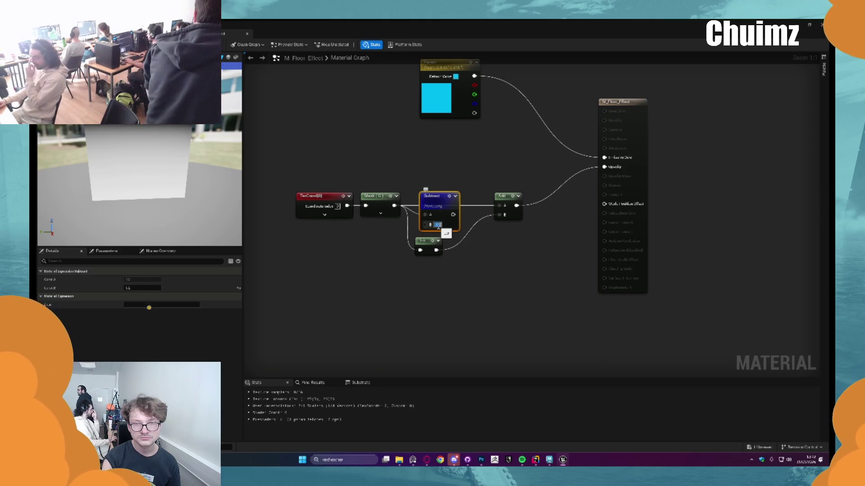
Change Subtract B to 1.1, wire it into Add, and duplicate it for the 1-x branch
left_click(438, 225)
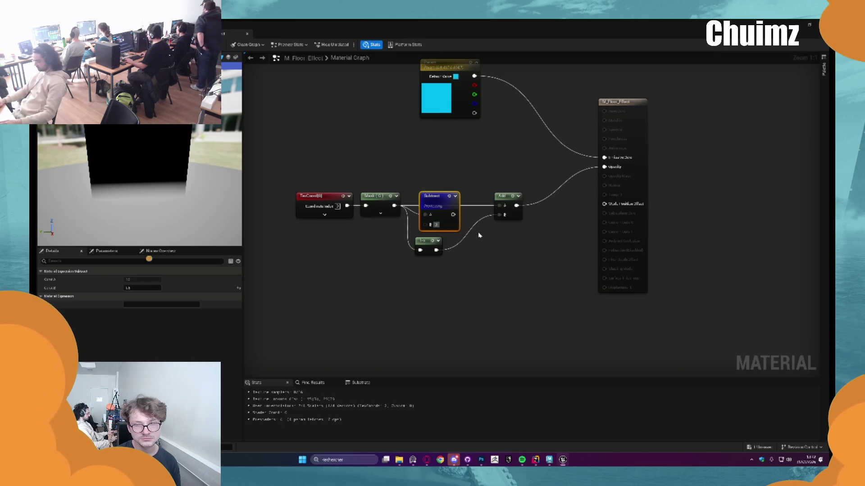
type("-1")
key("Return")
type("1.1")
key("Return")
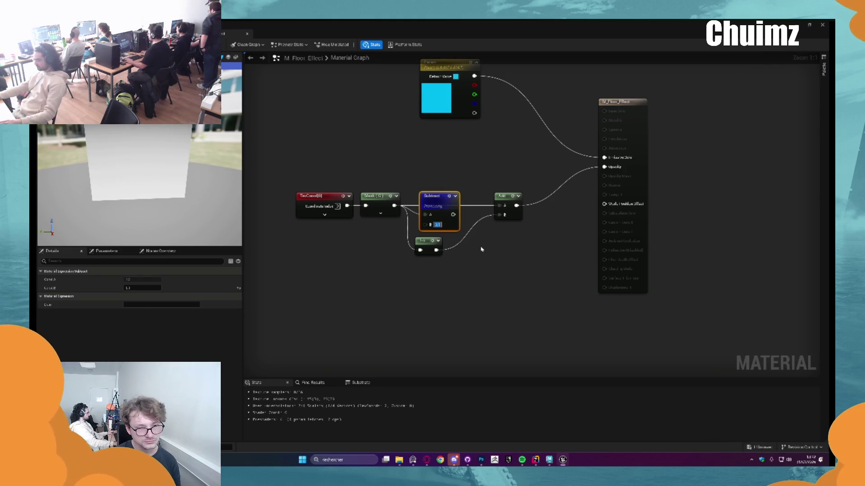
mouse_move(436, 199)
left_mouse_down()
mouse_move(436, 188)
mouse_move(469, 207)
mouse_move(501, 207)
left_mouse_up()
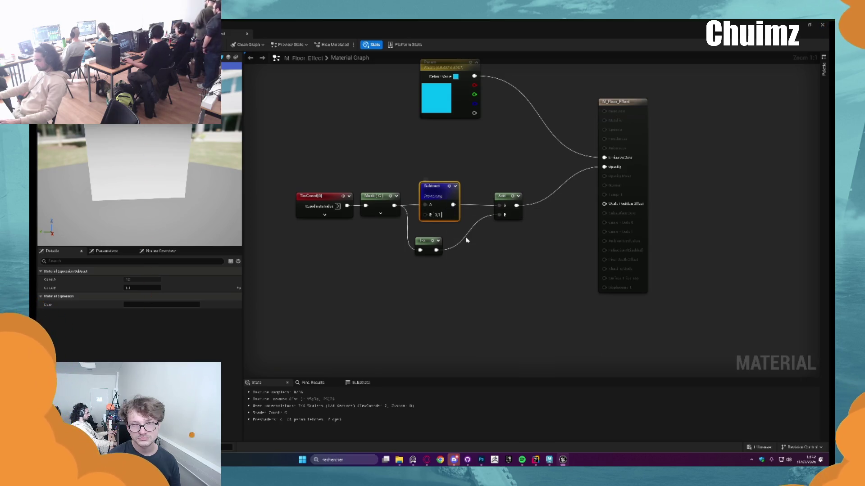
key("ctrl+d")
left_click_drag(471, 251, 501, 215)
Stop previewing the Subtract node and delete the Add node
right_click(440, 190)
left_click(459, 192)
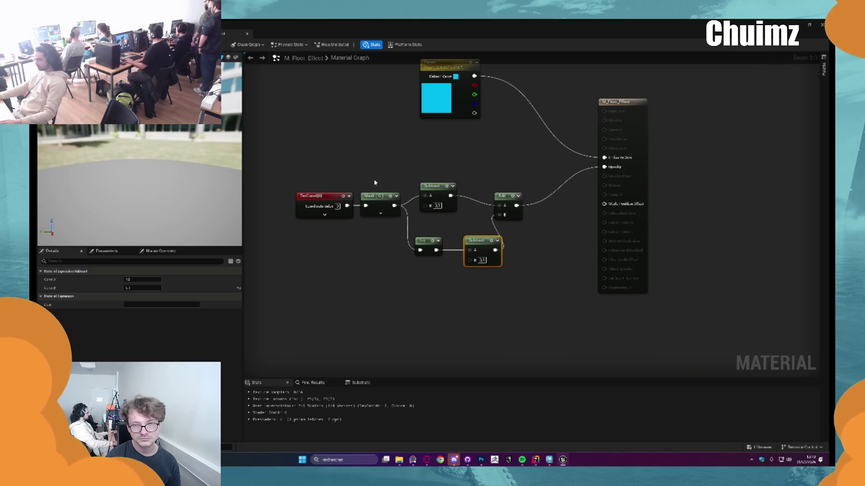
mouse_move(447, 222)
left_mouse_down()
mouse_move(458, 224)
mouse_move(471, 209)
left_mouse_up()
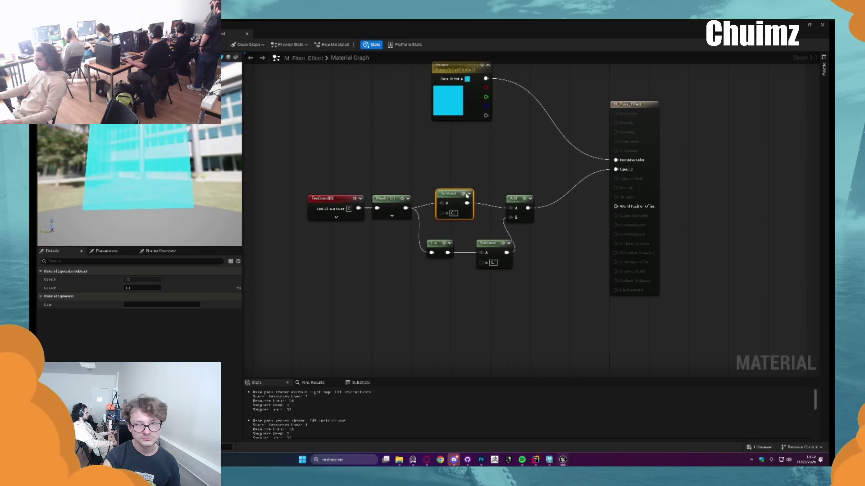
right_click(526, 200)
left_click(542, 203)
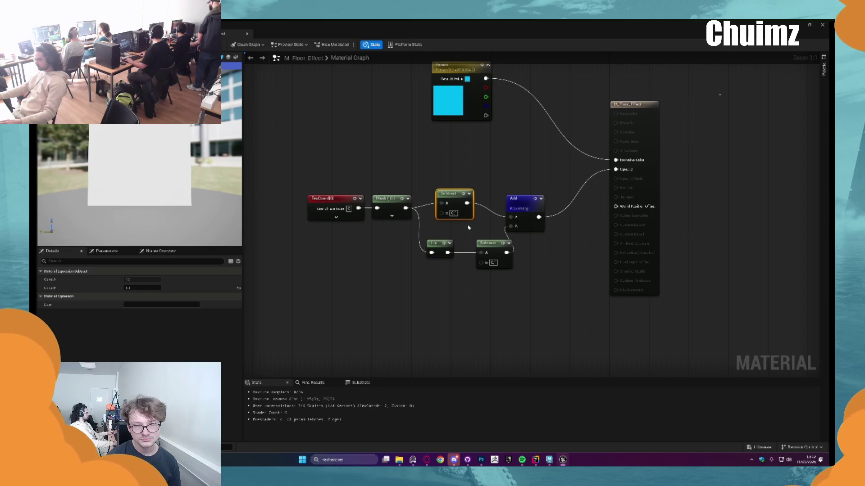
left_click(523, 200)
key("Delete")
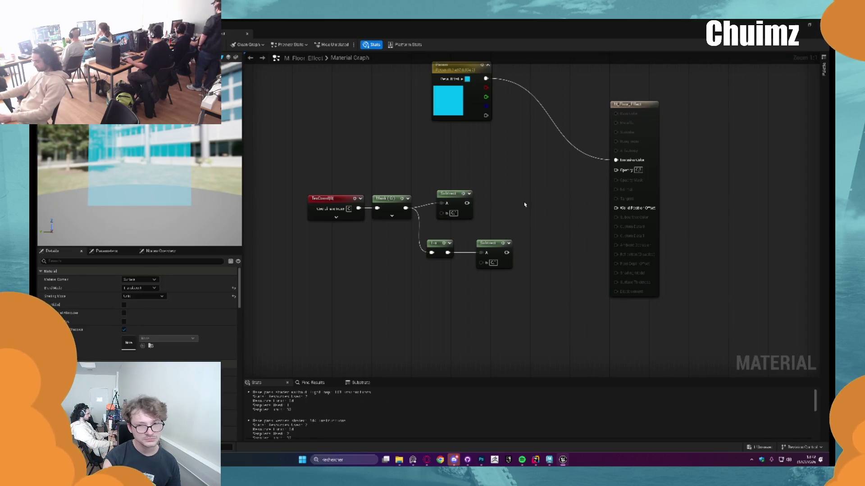
Add a Multiply fed by both Subtract outputs and connect it to Opacity
left_click(524, 205)
mouse_move(507, 252)
left_mouse_down()
mouse_move(526, 222)
mouse_move(467, 204)
left_mouse_up()
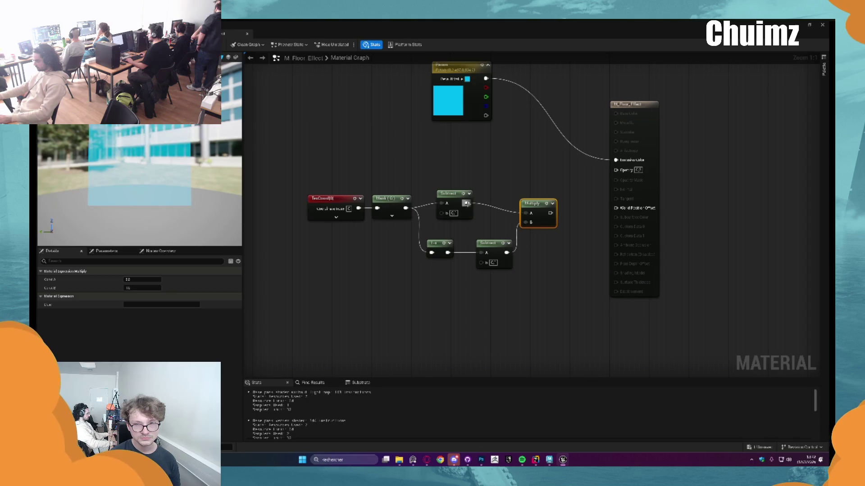
right_click(546, 214)
left_click(563, 218)
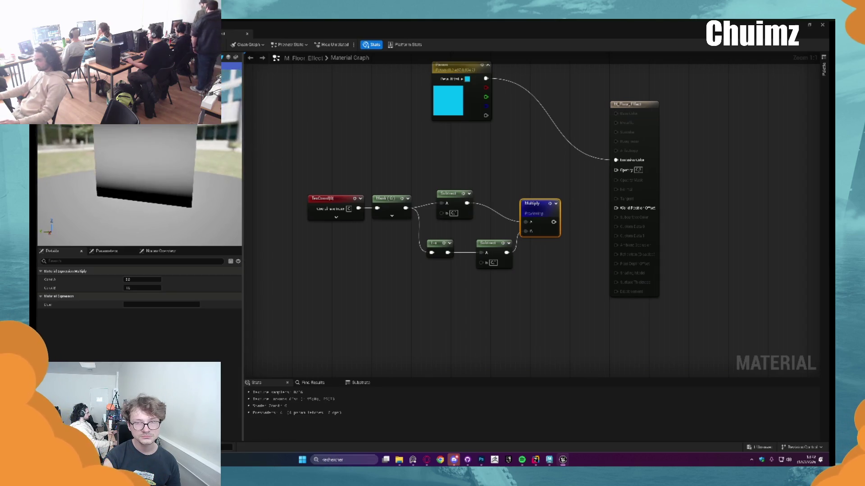
mouse_move(553, 222)
left_mouse_down()
mouse_move(614, 198)
mouse_move(616, 169)
left_mouse_up()
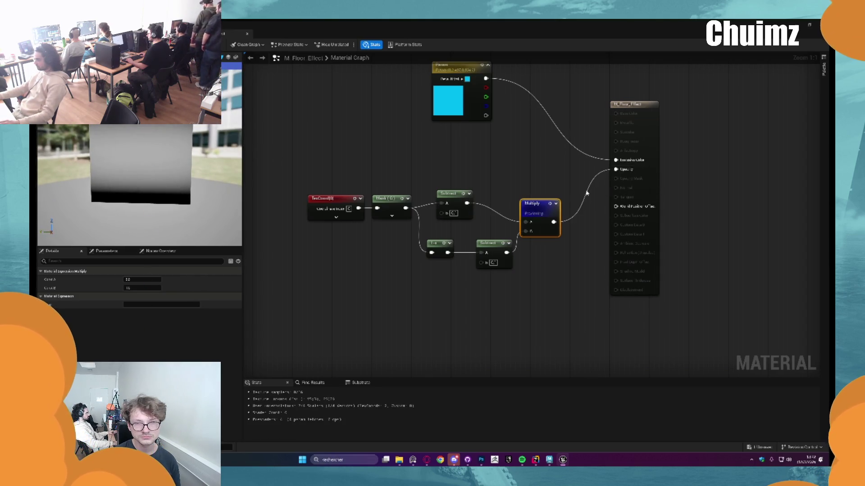
key("space")
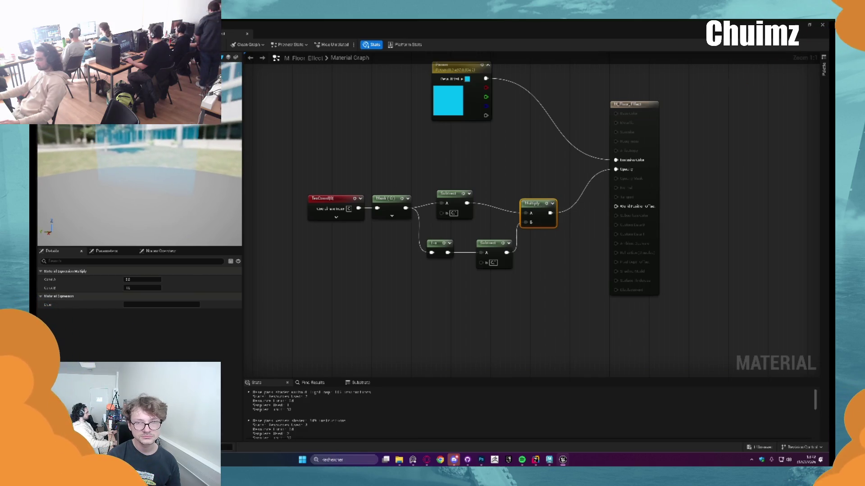
left_click_drag(530, 208, 520, 198)
left_click_drag(519, 296, 358, 211)
Add a Saturate node after the Multiply and wire it into Opacity
mouse_move(455, 201)
left_mouse_down()
mouse_move(360, 196)
mouse_move(468, 198)
left_mouse_up()
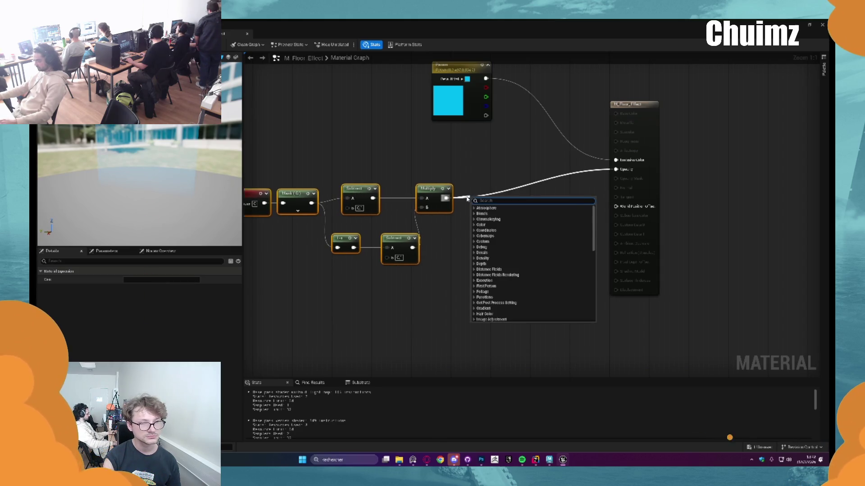
type("saturate")
key("Return")
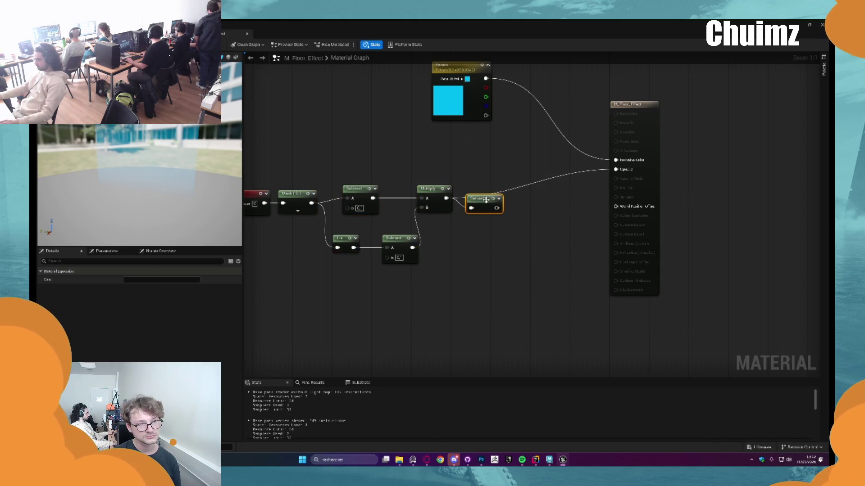
left_click_drag(496, 208, 616, 170)
mouse_move(485, 203)
left_mouse_down()
mouse_move(483, 194)
mouse_move(529, 210)
mouse_move(616, 170)
left_mouse_up()
Route the gradient through a second Multiply with B=5, remove the Saturate, and save
left_click_drag(530, 199, 534, 193)
left_click(538, 213)
type("5")
key("Return")
left_click_drag(472, 198, 521, 198)
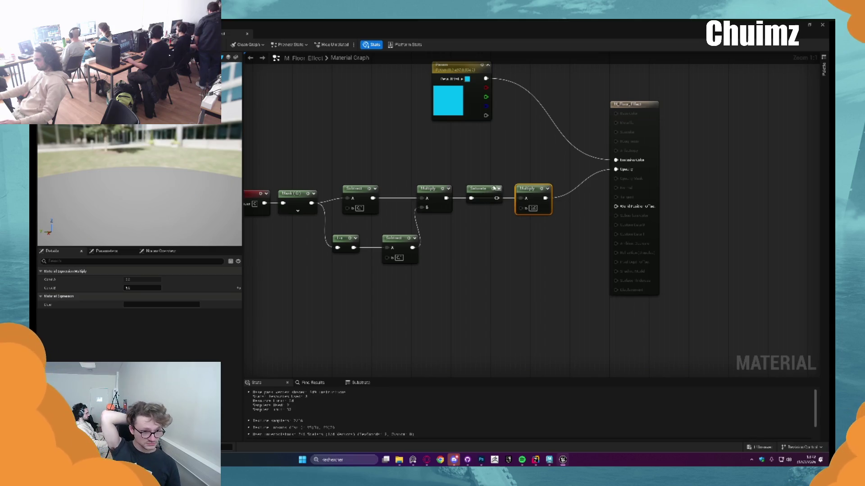
left_click(479, 188)
key("Delete")
key("ctrl+s")
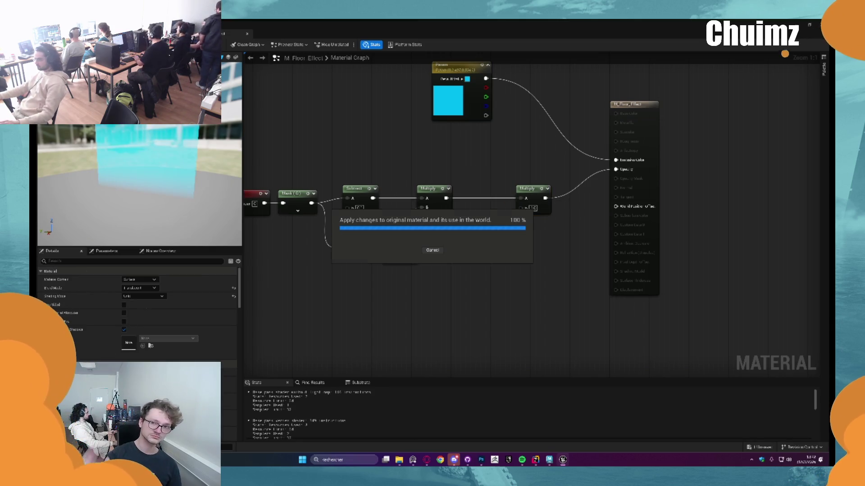
Return to the level view and playtest the bridge level
key("ctrl+Tab")
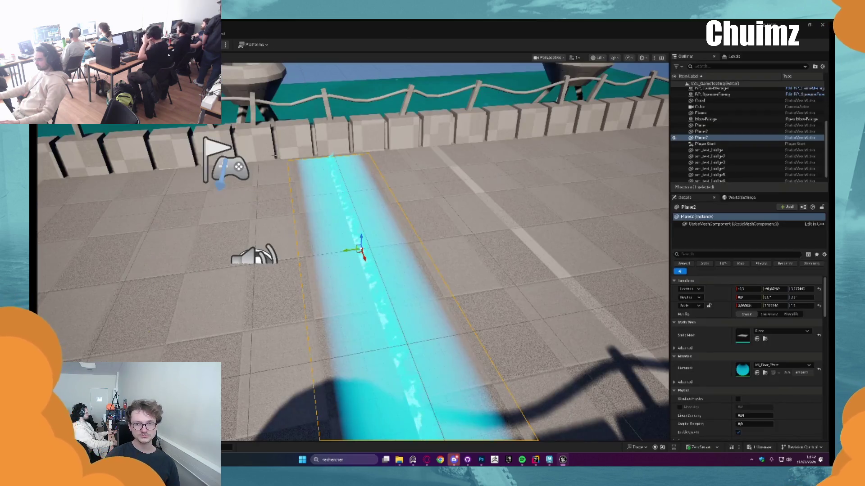
key("Escape")
scroll(445, 252, "down", 5)
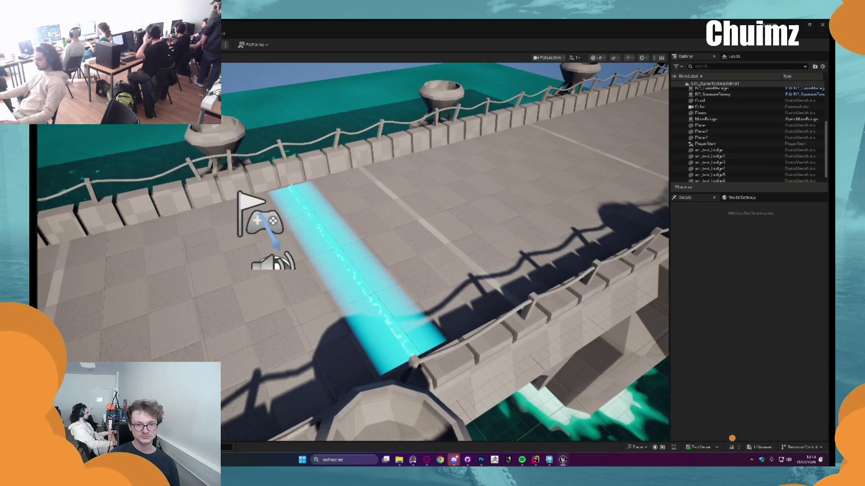
key("alt+p")
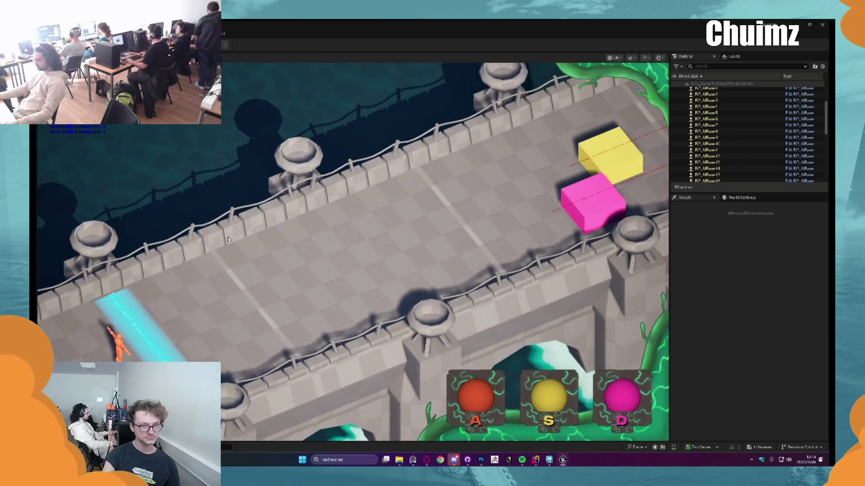
key("Escape")
Focus the view on the cyan floor strip and open its M_Flame material instance
scroll(243, 287, "up", 10)
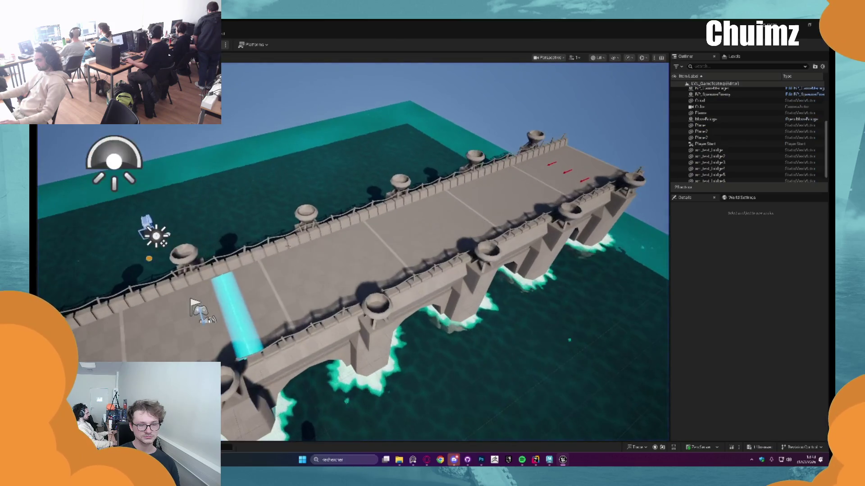
scroll(381, 199, "up", 5)
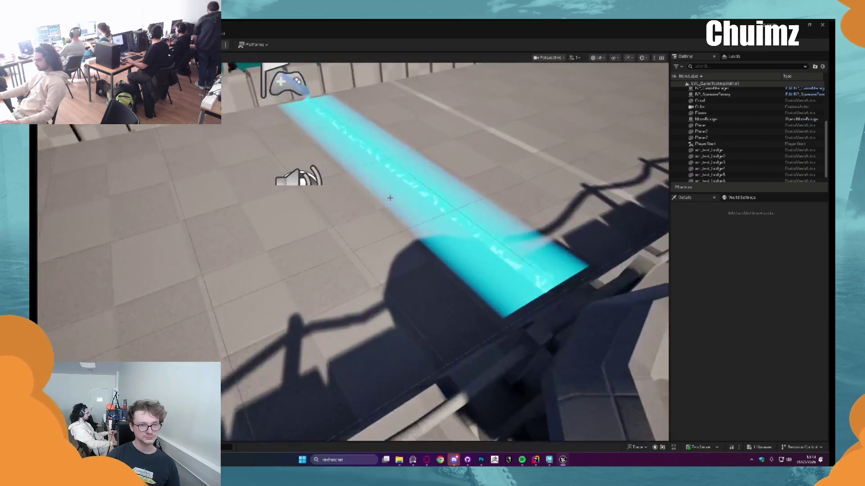
left_click(374, 227)
key("f")
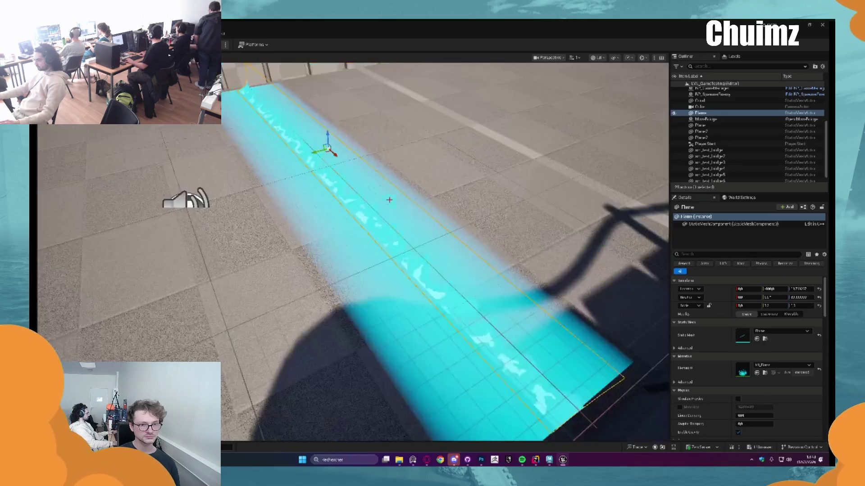
double_click(743, 370)
Set both M_Flame colour parameters to yellow
left_click(739, 155)
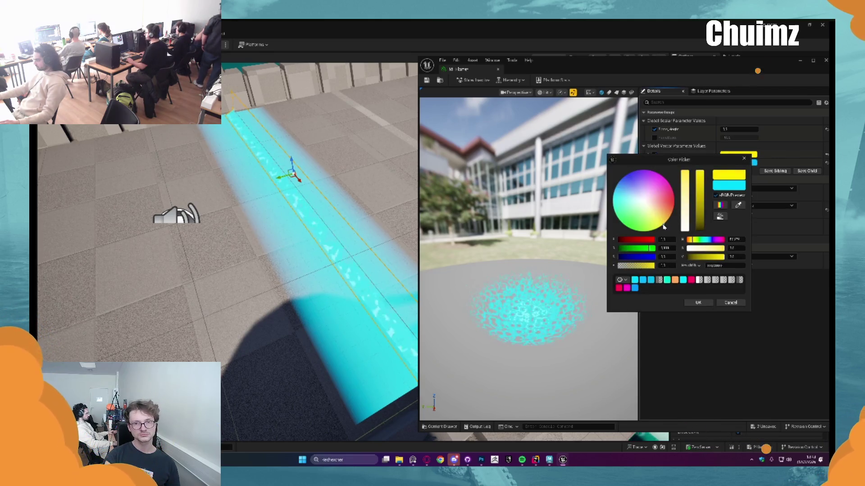
left_click(698, 302)
left_click(739, 162)
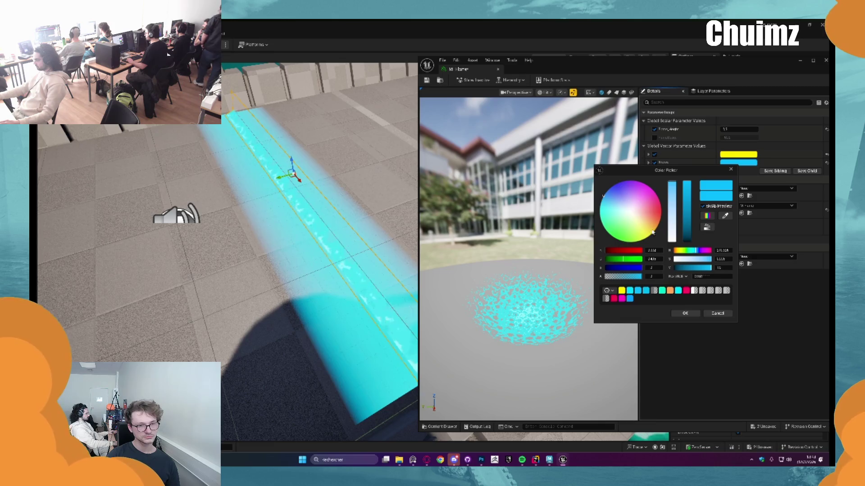
left_click(649, 229)
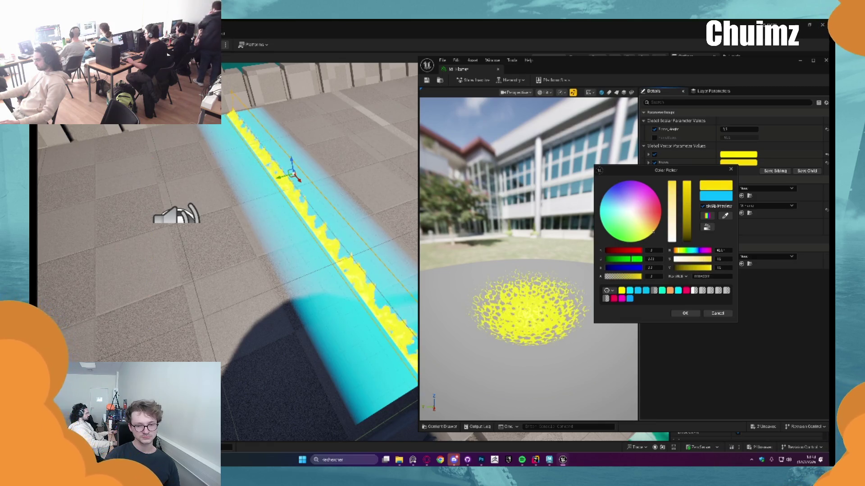
left_click(674, 314)
Save the material instance, close it, and playtest the level with the yellow strip
key("ctrl+s")
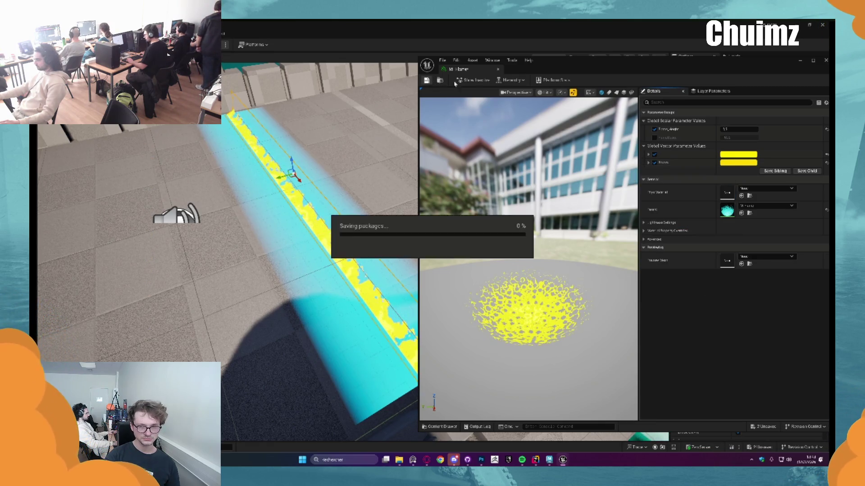
left_click(825, 60)
key("alt+p")
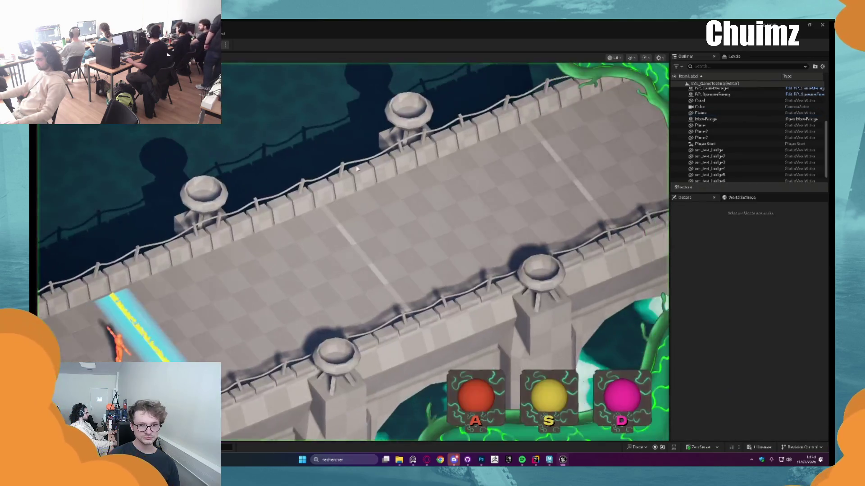
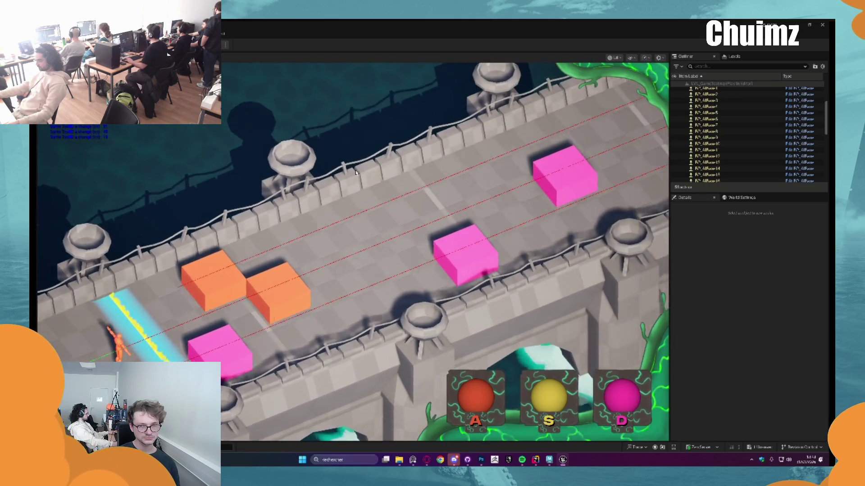
Stop the playtest, fly to the bridge and select the flame plane on its deck
key("Escape")
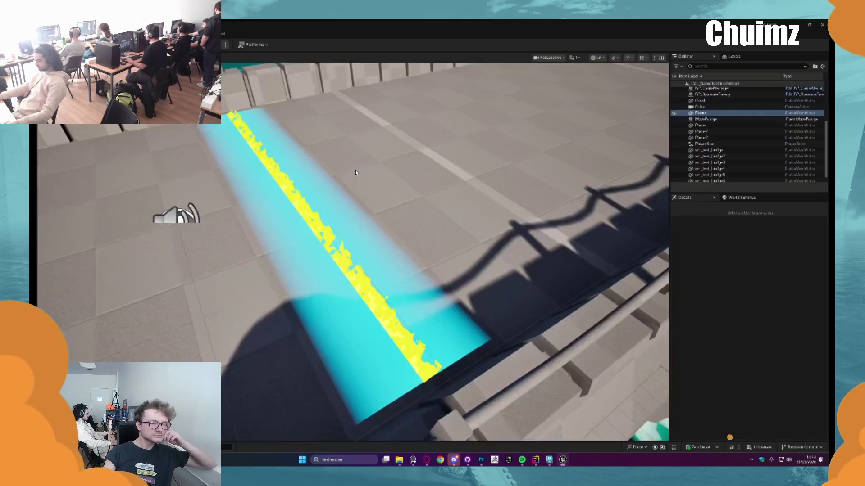
scroll(326, 177, "up", 5)
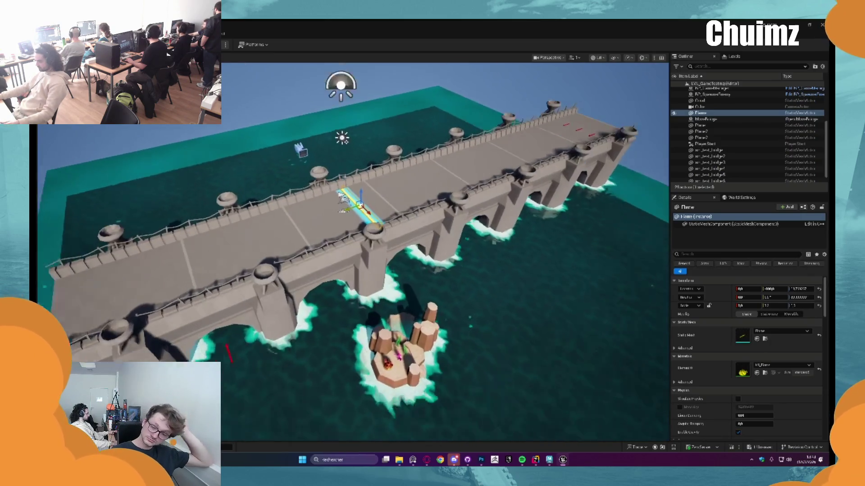
key("Escape")
left_click_drag(341, 222, 341, 222)
left_click(279, 225)
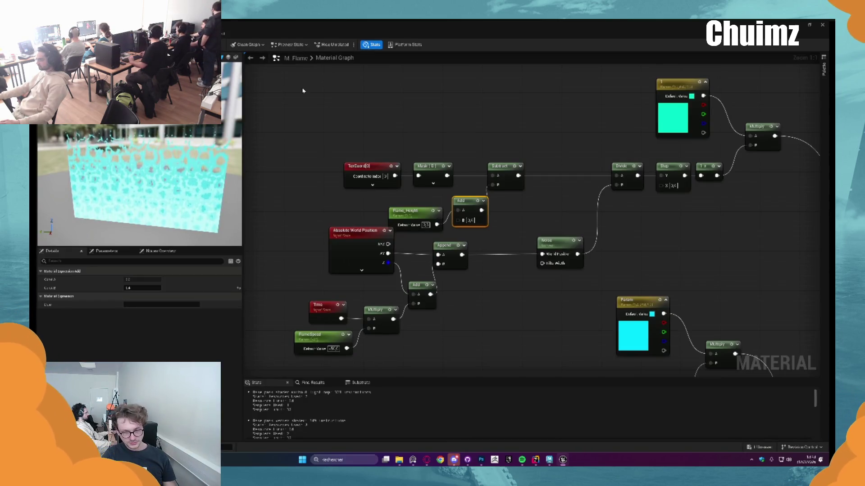
Change the cyan colour parameter of M_Flame to a greener teal and save the material
scroll(302, 91, "down", 5)
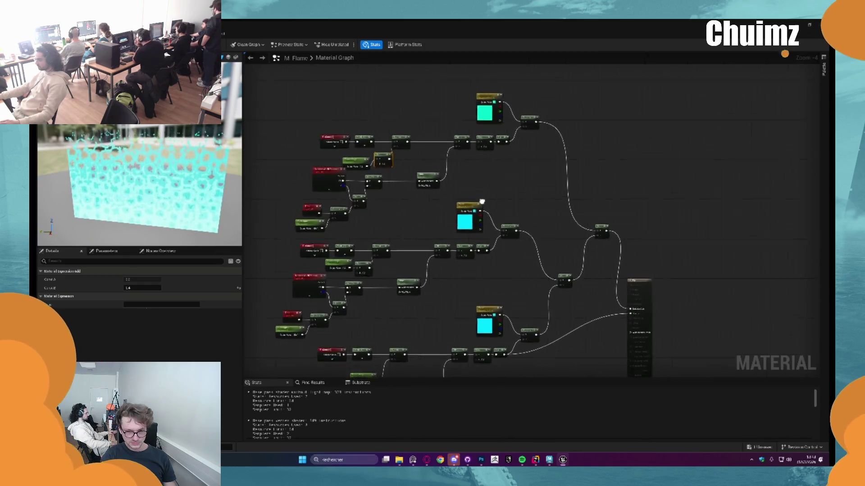
scroll(482, 201, "up", 2)
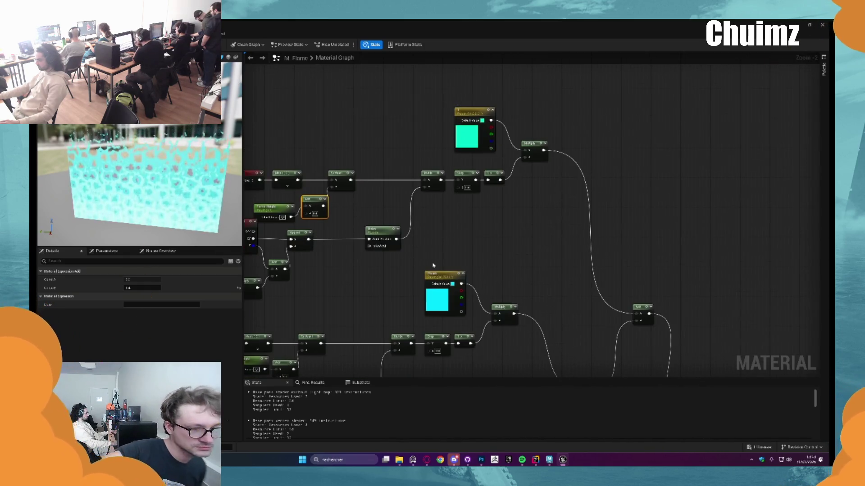
left_click(438, 273)
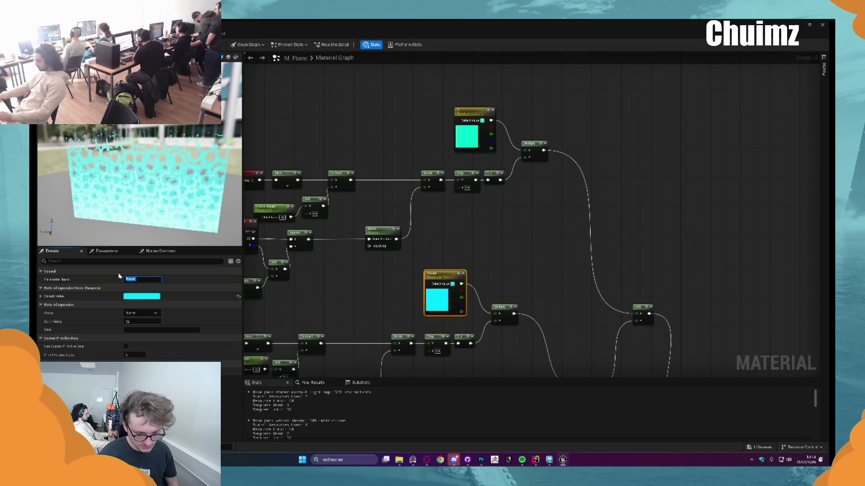
type("1")
key("Return")
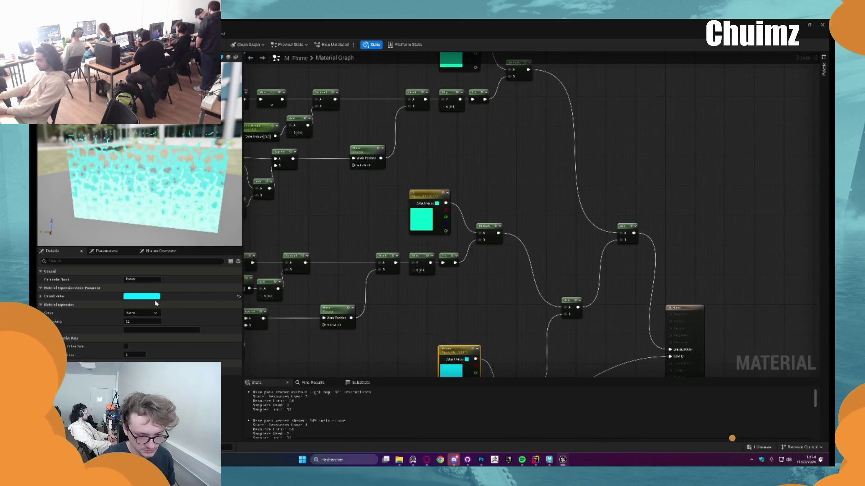
type("1")
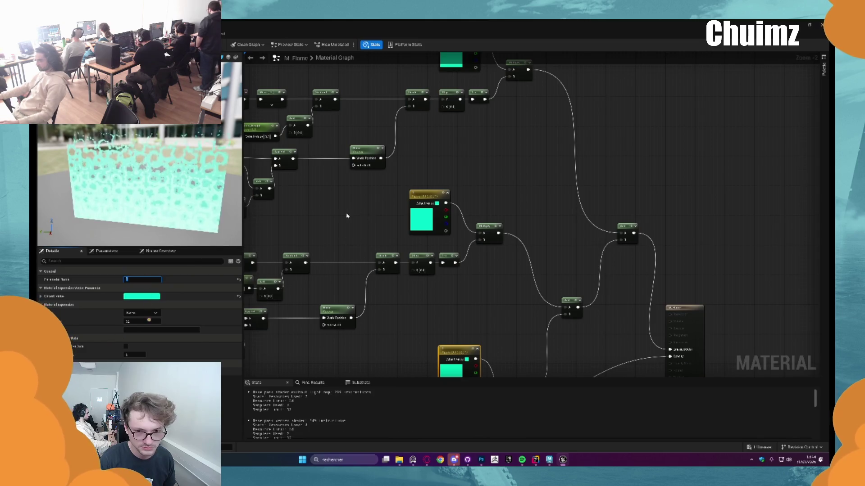
key("Return")
key("ctrl+s")
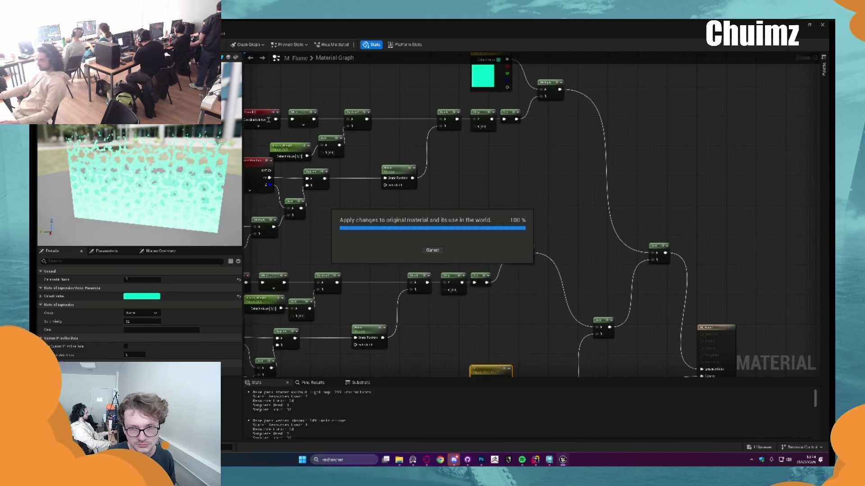
Close the flame material instance editor that was left open
key("alt+Tab")
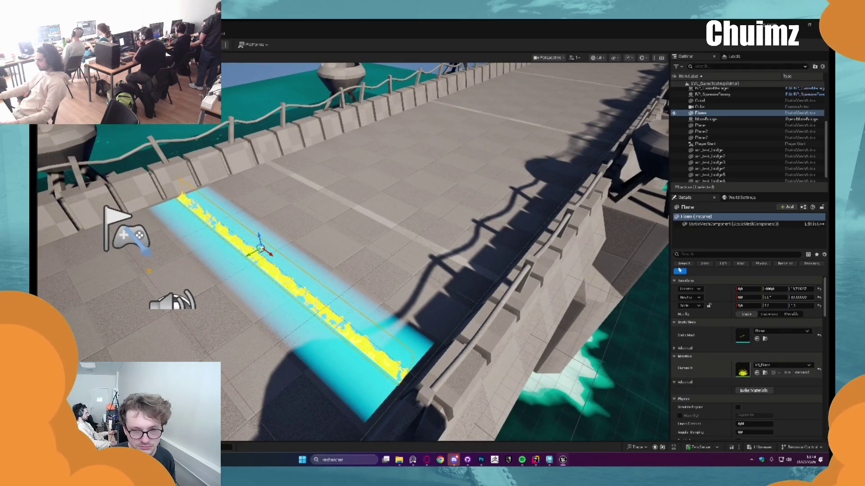
key("alt+Tab")
key("alt+Tab")
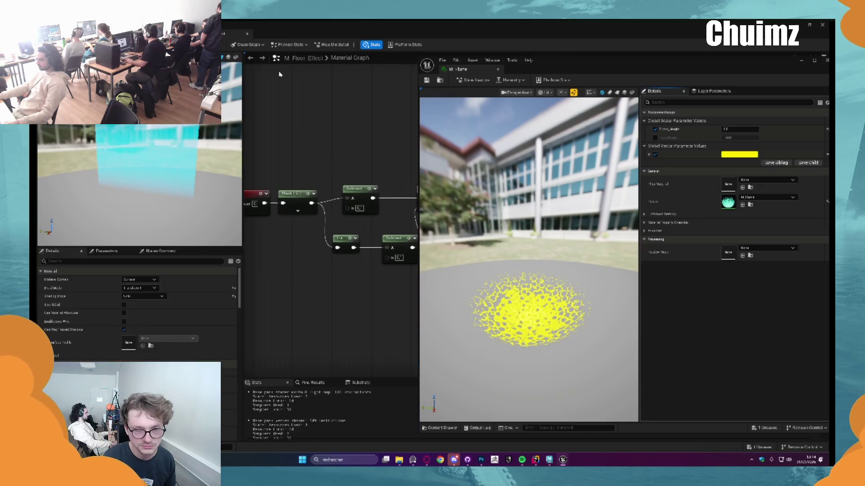
key("alt+Tab")
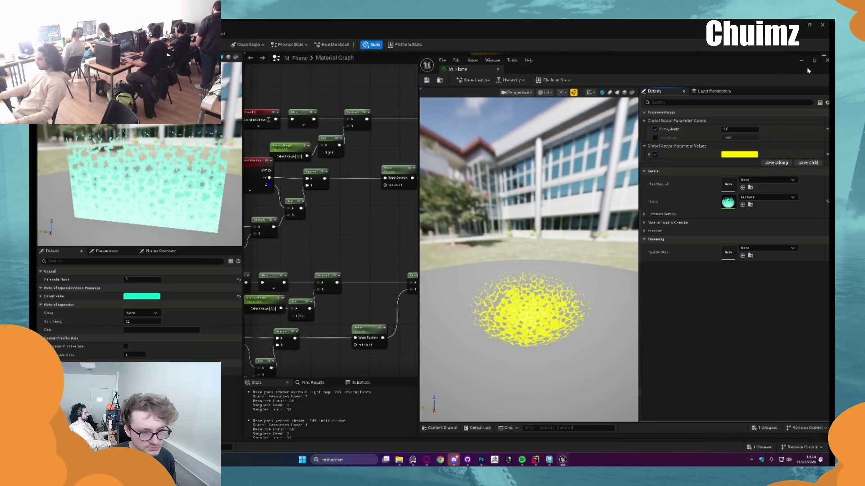
left_click(827, 61)
scroll(309, 218, "up", 2)
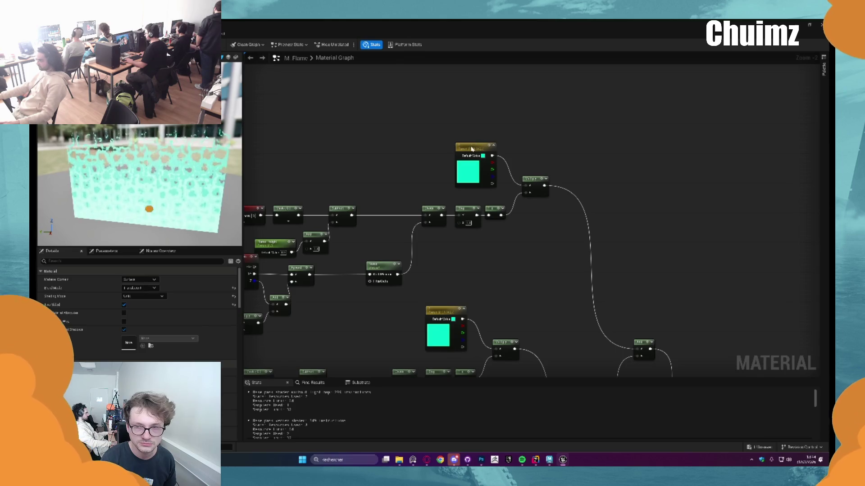
Inspect the graph's colour nodes near the material output, then return to the level viewport
left_click_drag(309, 218, 346, 216)
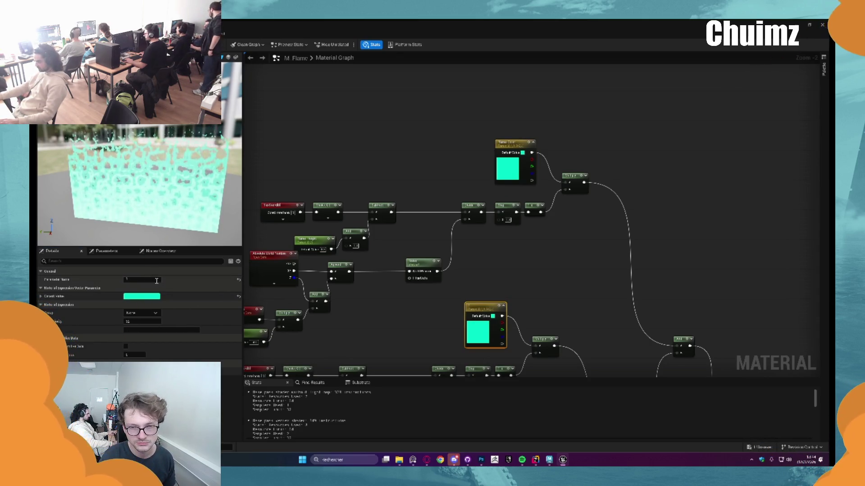
mouse_move(549, 284)
left_mouse_down()
mouse_move(521, 168)
mouse_move(481, 302)
left_mouse_up()
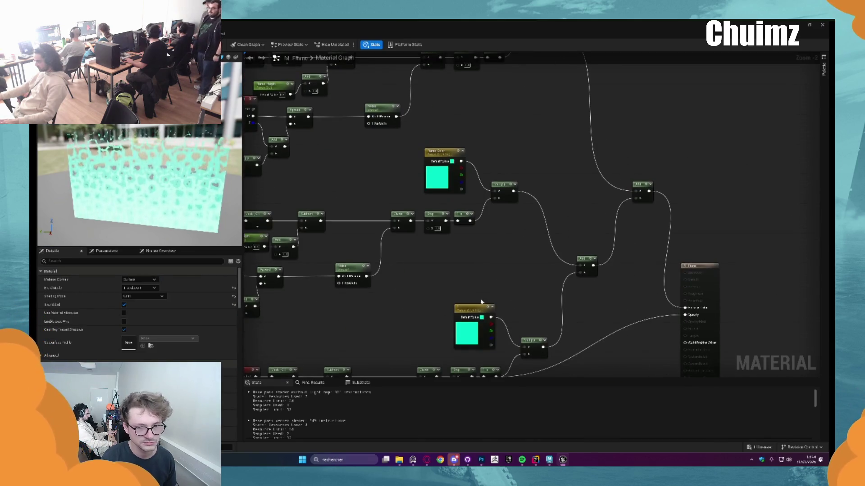
left_click(475, 305)
left_click(319, 290)
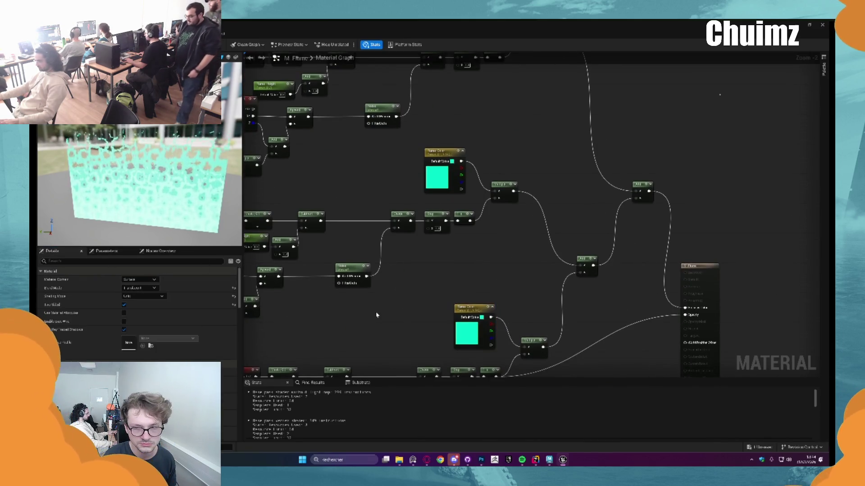
left_click_drag(376, 315, 384, 300)
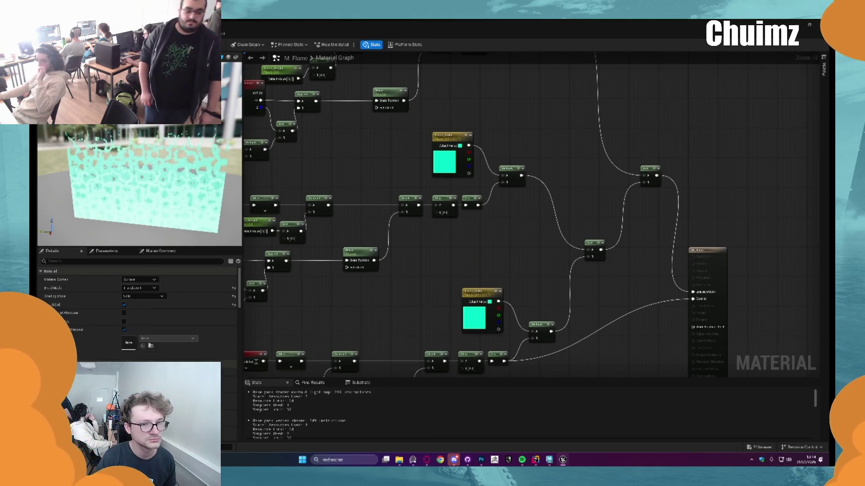
key("alt+Tab")
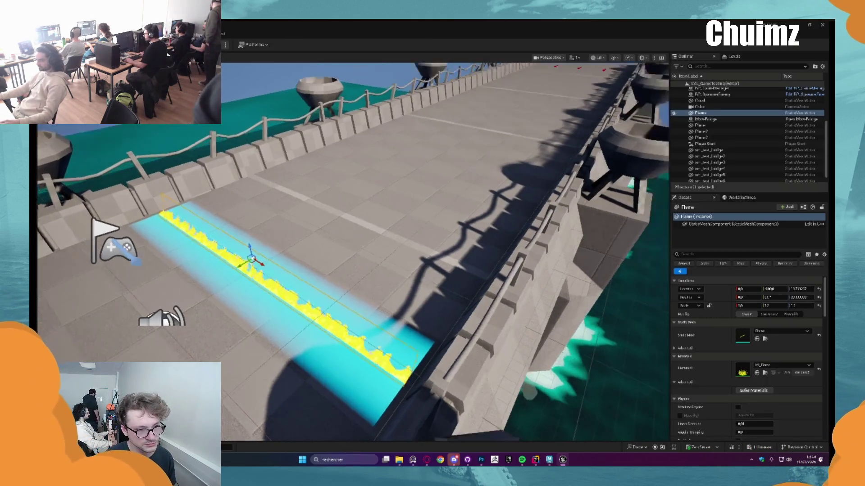
Raise the flame instance's Flame_Height, fine-tune the value, and close the instance editor
key("w")
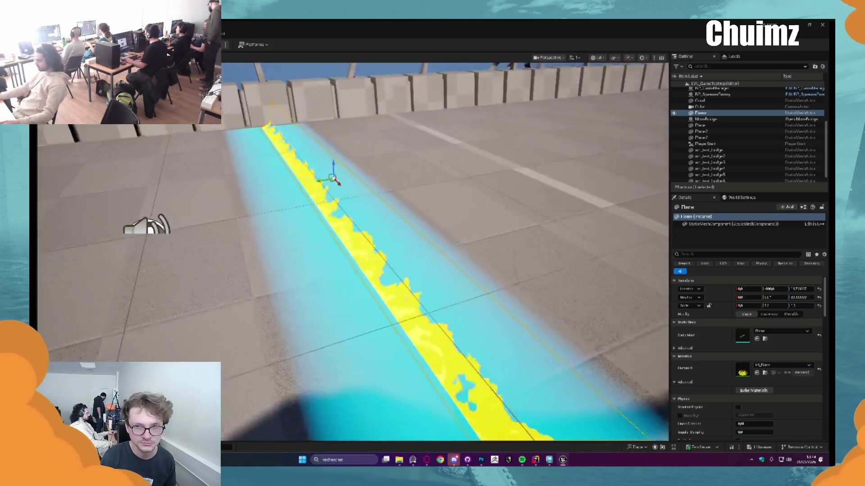
double_click(742, 372)
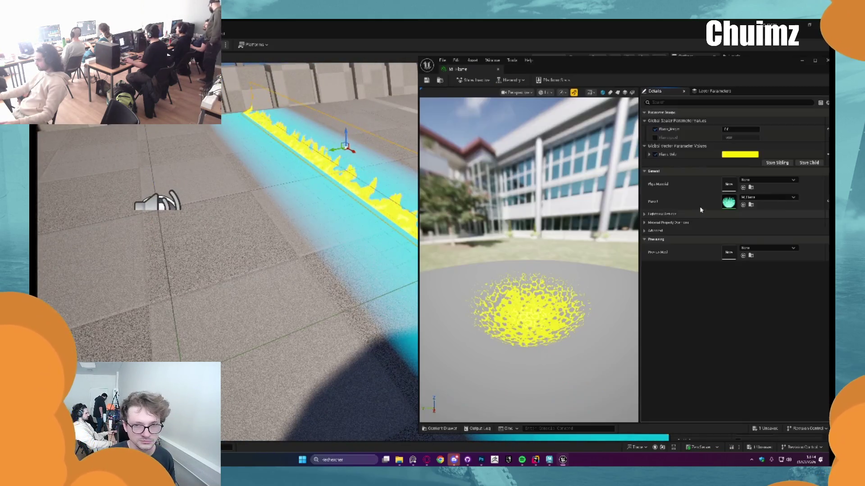
left_click_drag(728, 127, 757, 128)
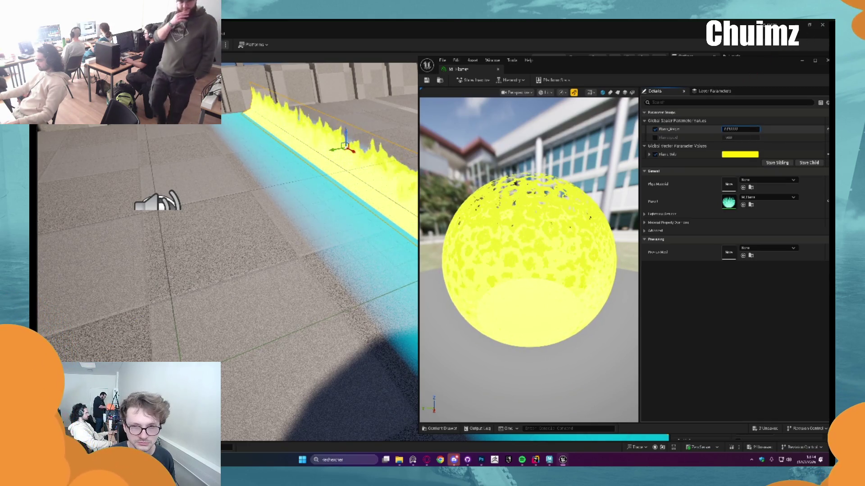
key("BackSpace")
key("BackSpace")
key("BackSpace")
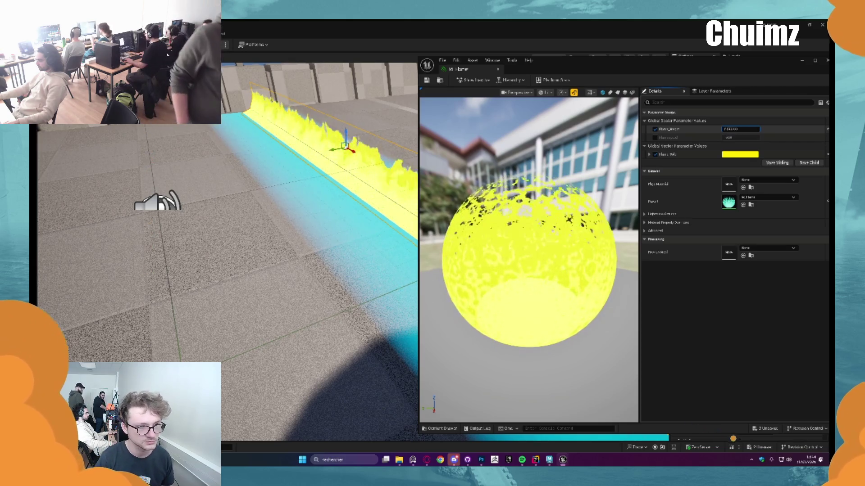
key("Return")
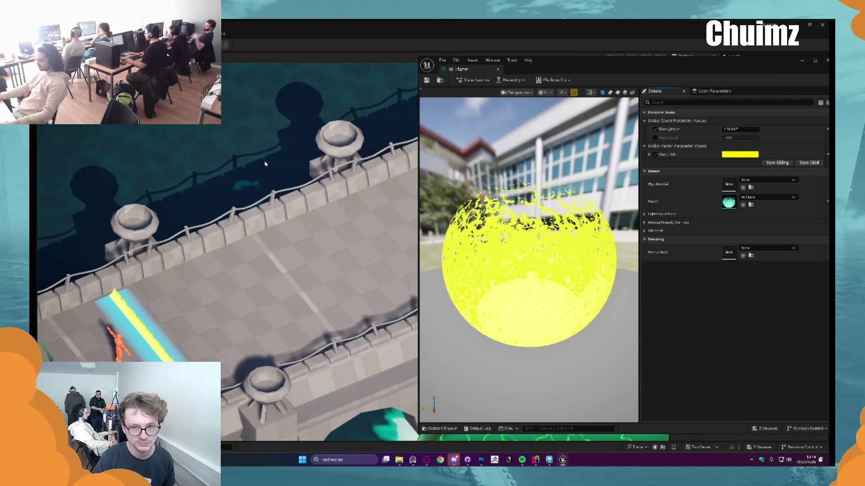
mouse_move(739, 128)
left_mouse_down()
mouse_move(716, 128)
mouse_move(741, 129)
left_mouse_up()
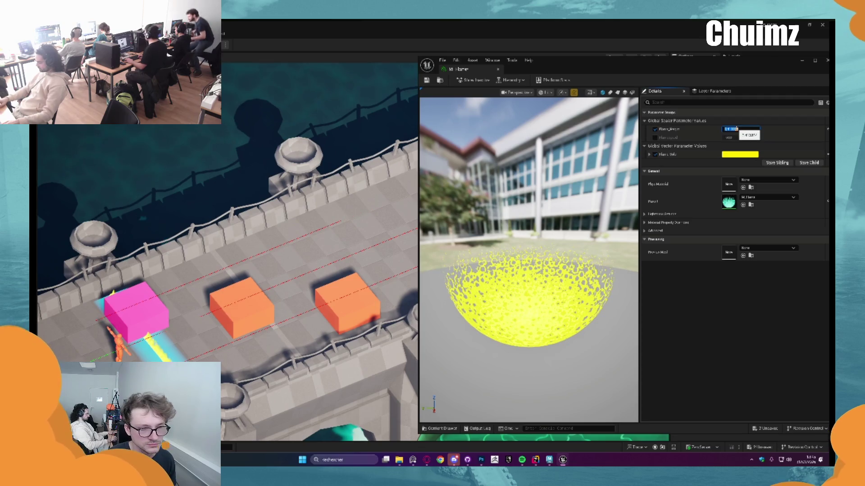
left_click(736, 128)
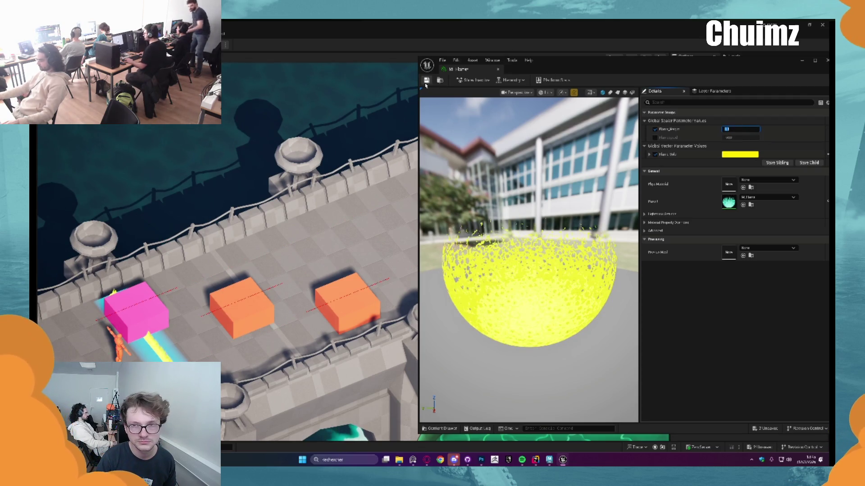
left_click(498, 69)
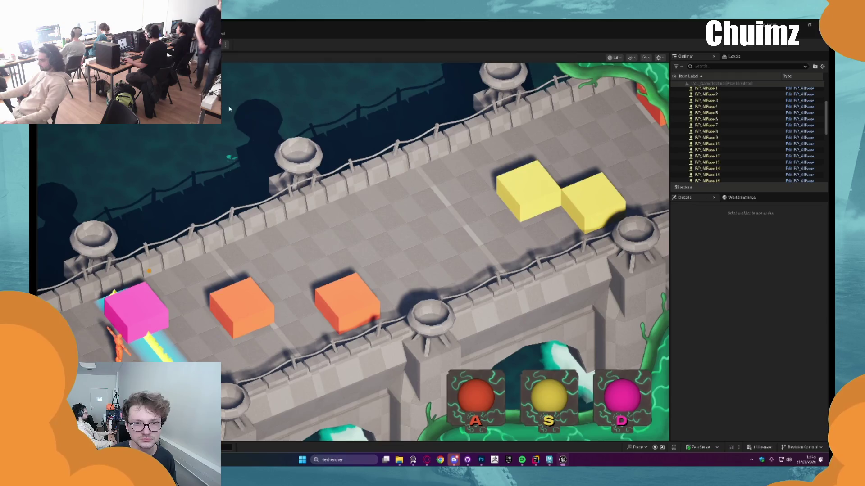
End the playtest and join Discord's Stream voice channel
key("Escape")
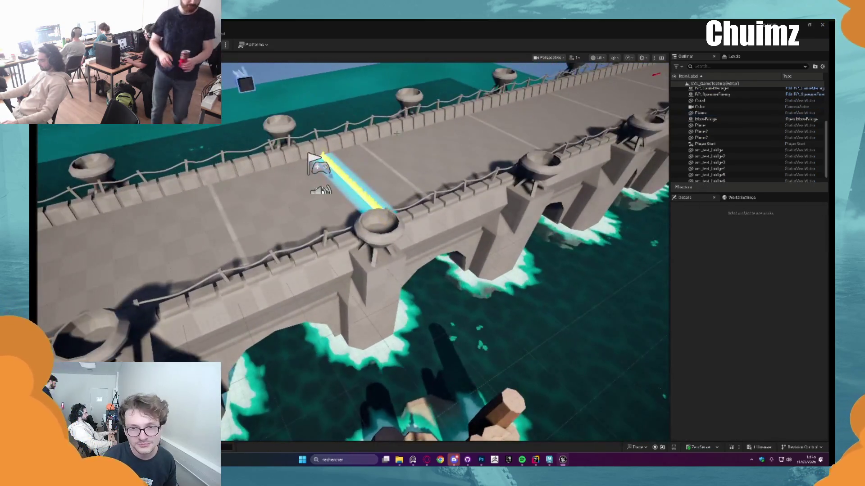
scroll(396, 133, "down", 3)
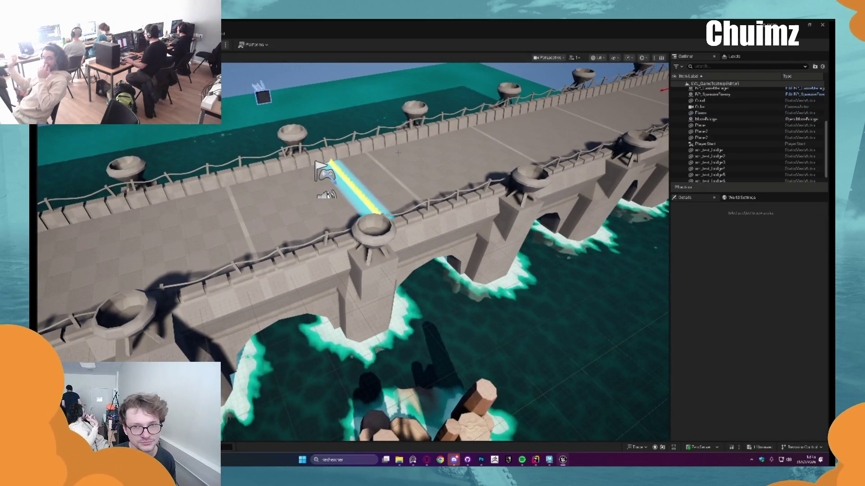
left_click(454, 461)
left_click(86, 304)
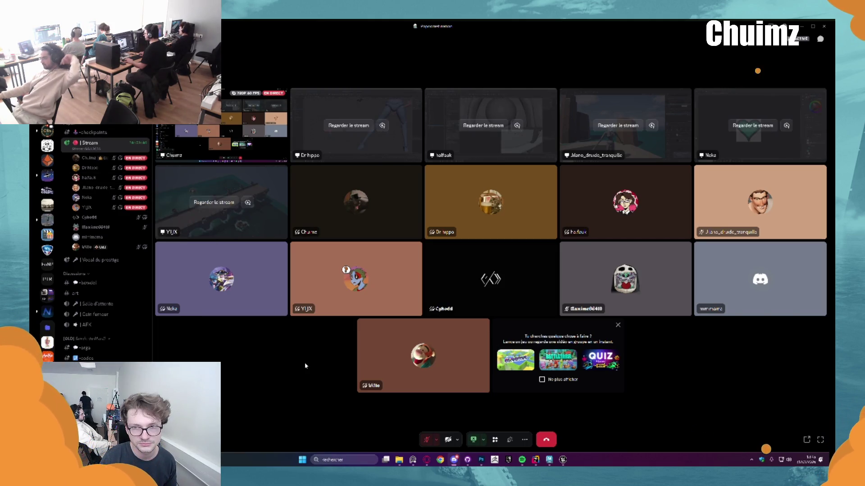
Minimise Discord to bring the Unreal bridge scene back
left_click(800, 26)
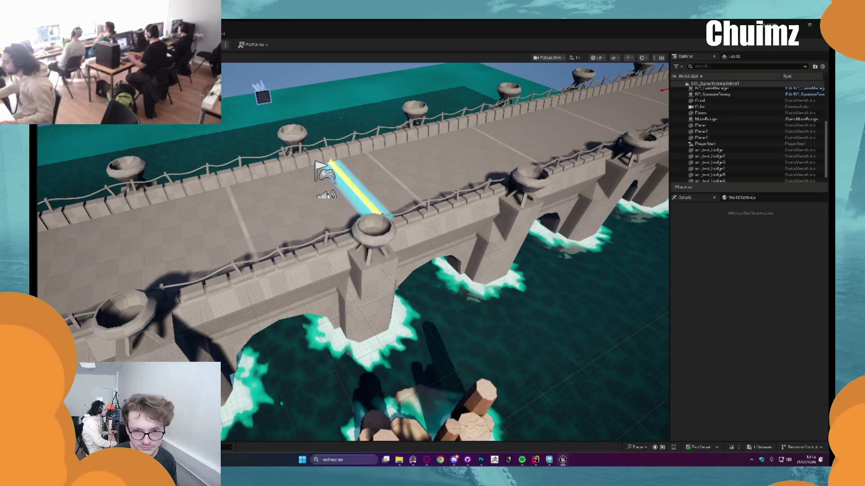
Run a quick play-test of the level and stop it
scroll(445, 253, "down", 3)
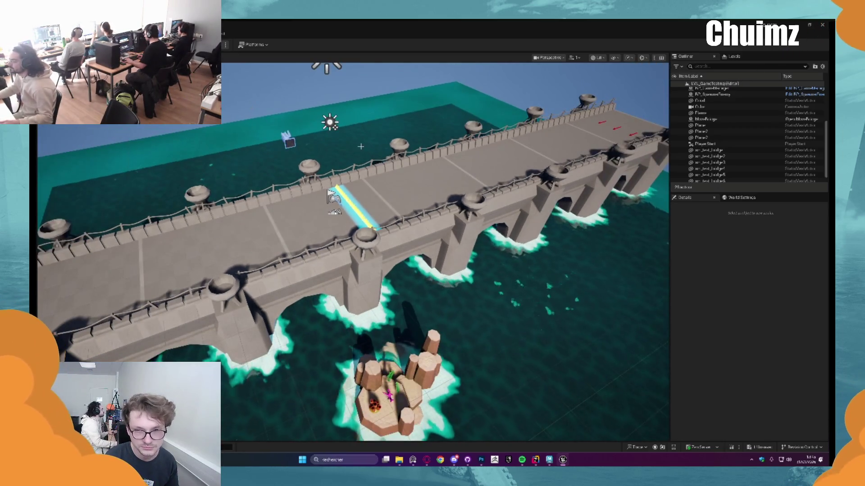
key("alt+p")
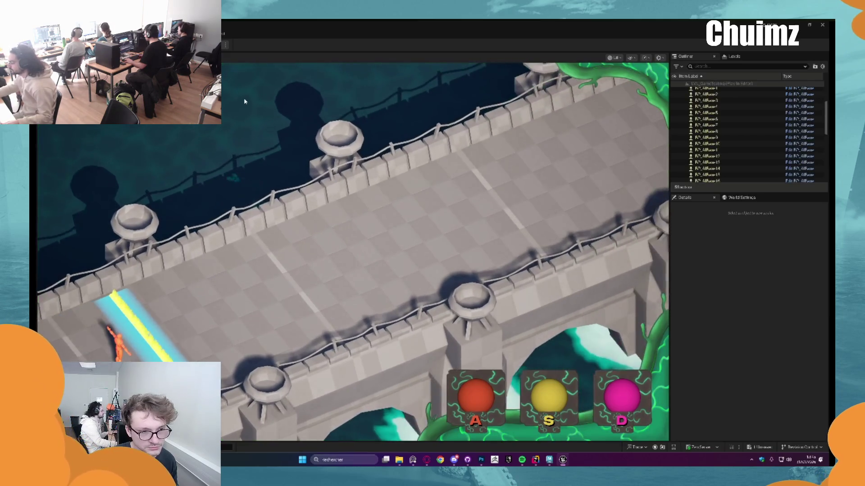
key("Escape")
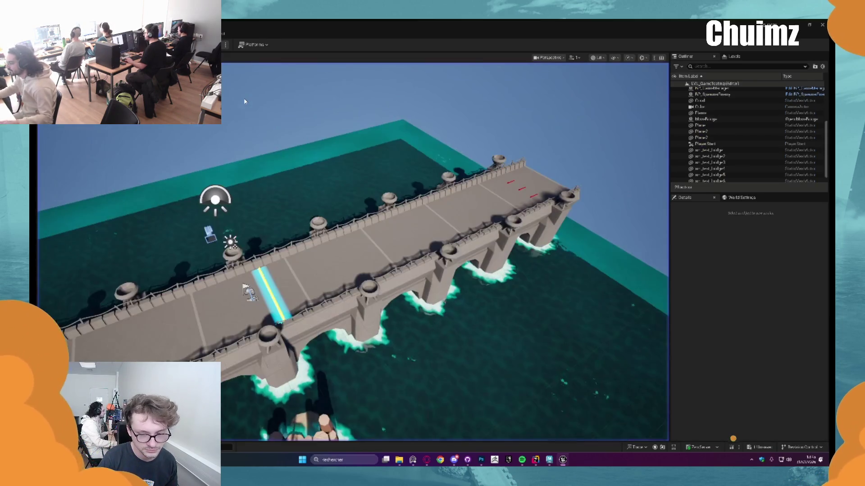
scroll(444, 252, "up", 10)
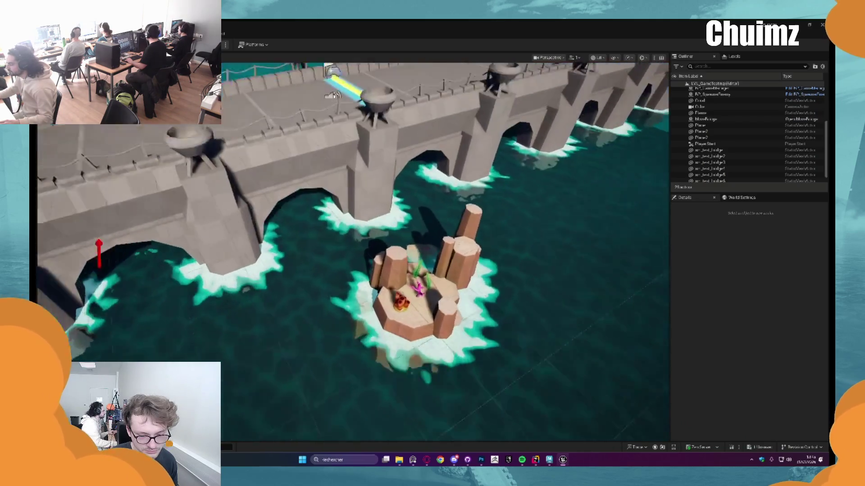
Select the rock island, Algue_0, Anemone, Coral and island 01, and frame them in view
left_click(412, 287)
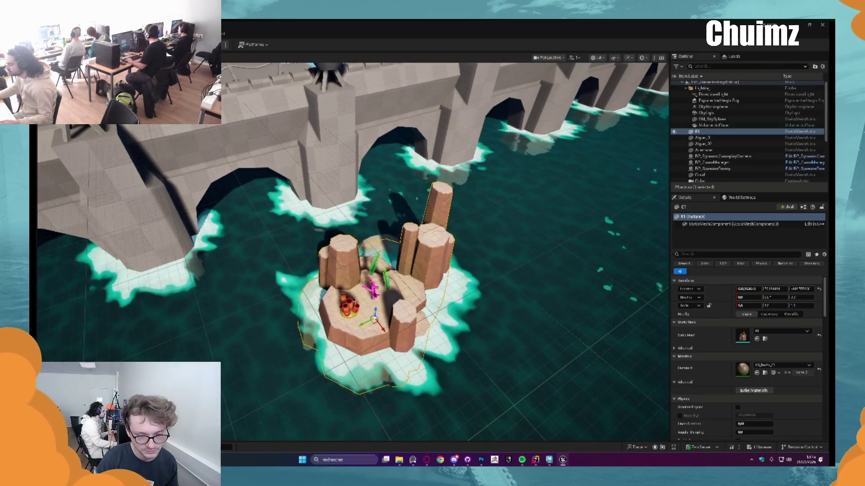
left_click(349, 306, "ctrl")
left_click(372, 289, "ctrl")
left_click(405, 325, "ctrl")
left_click(376, 266, "ctrl")
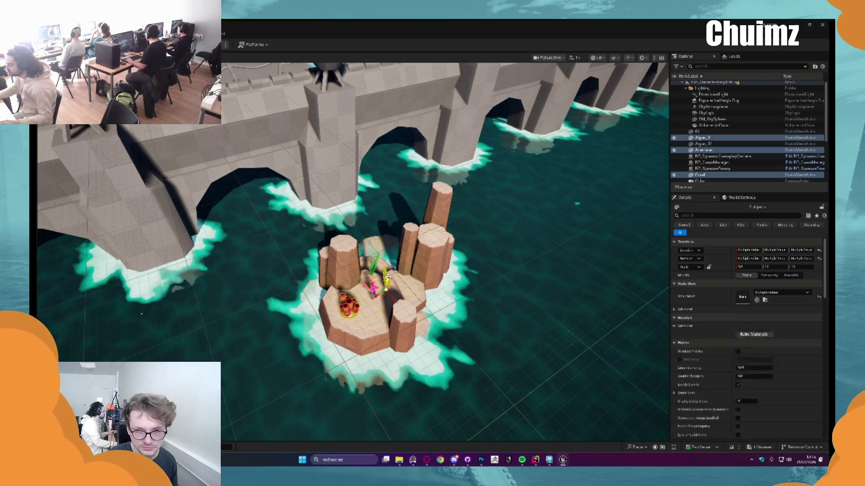
left_click(366, 268, "ctrl")
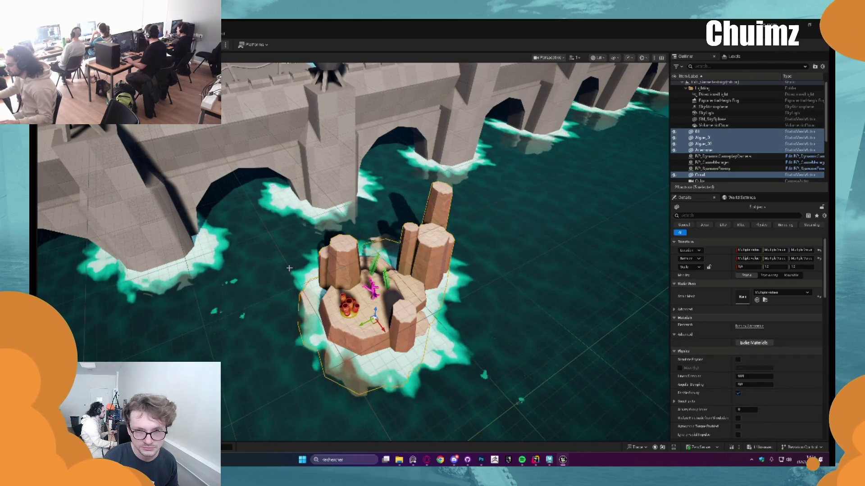
scroll(366, 267, "down", 5)
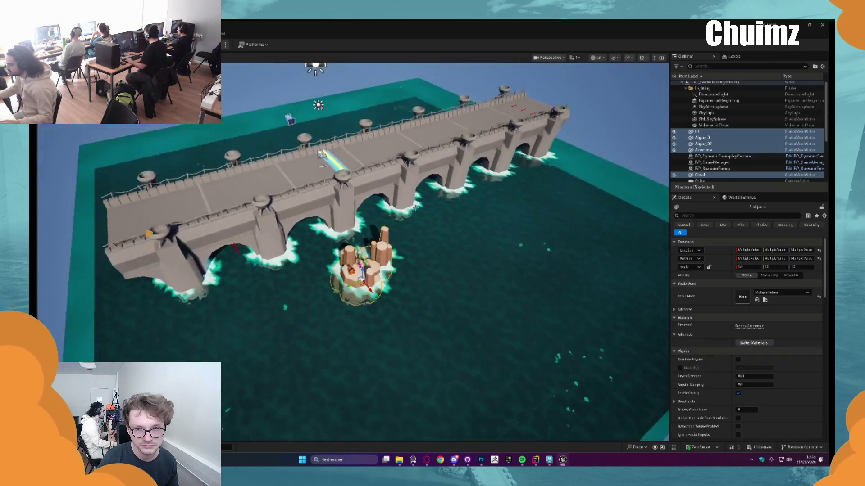
scroll(365, 268, "up", 2)
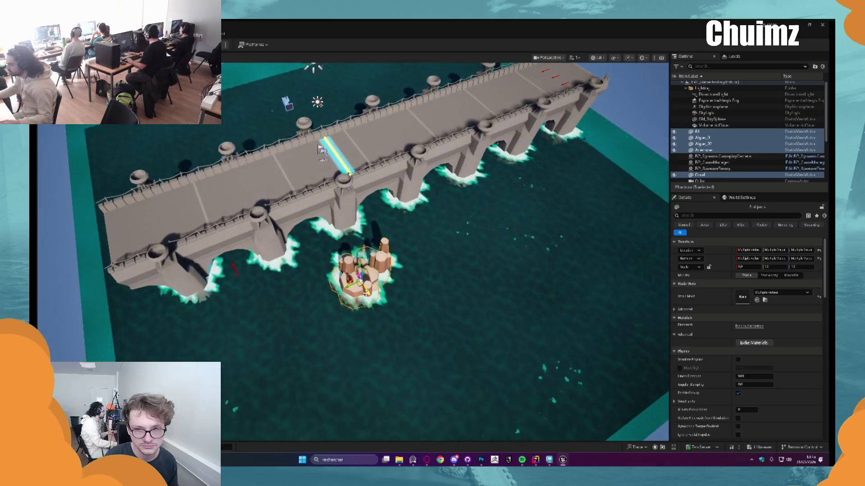
key("f")
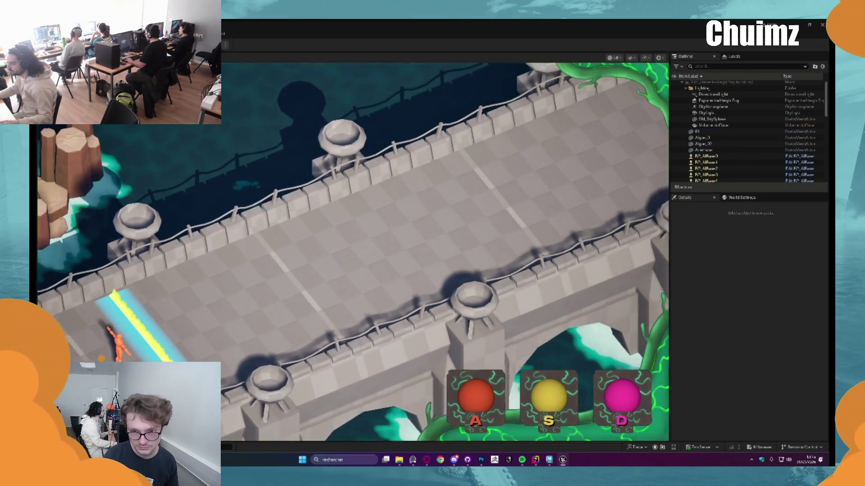
Play-test the level again, view along the bridge, then bring the YouTube browser forward
left_click(227, 88)
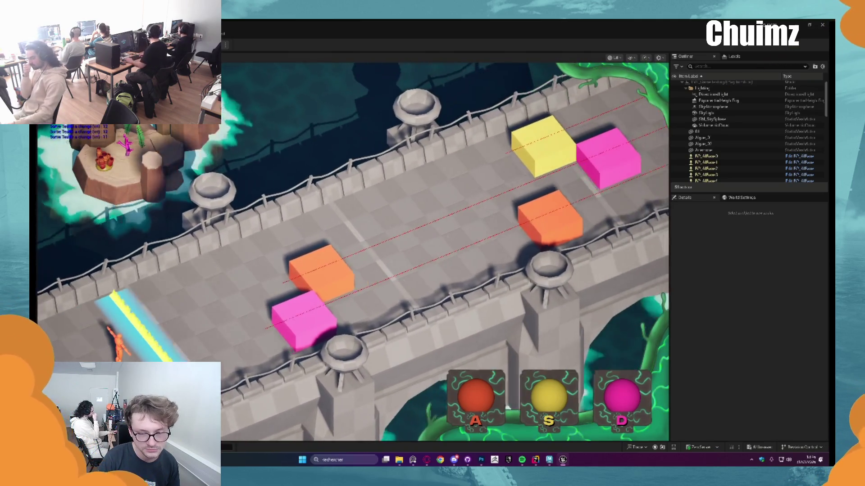
key("Escape")
left_click_drag(279, 175, 293, 211)
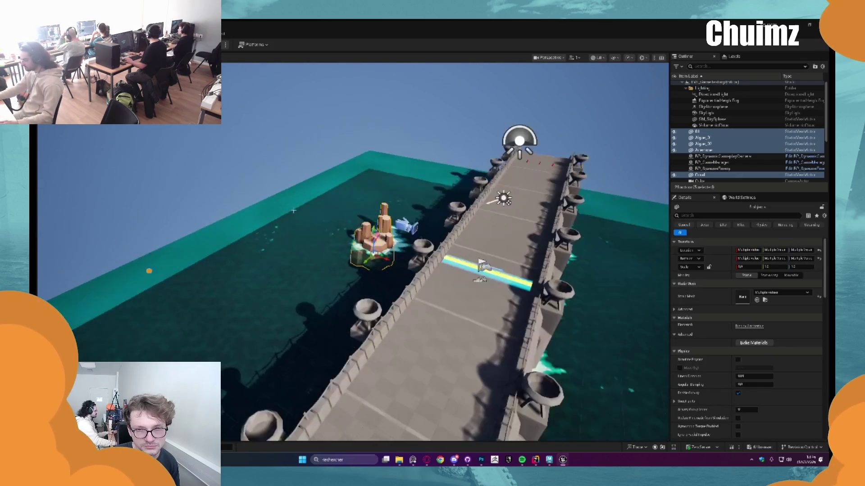
left_click(426, 463)
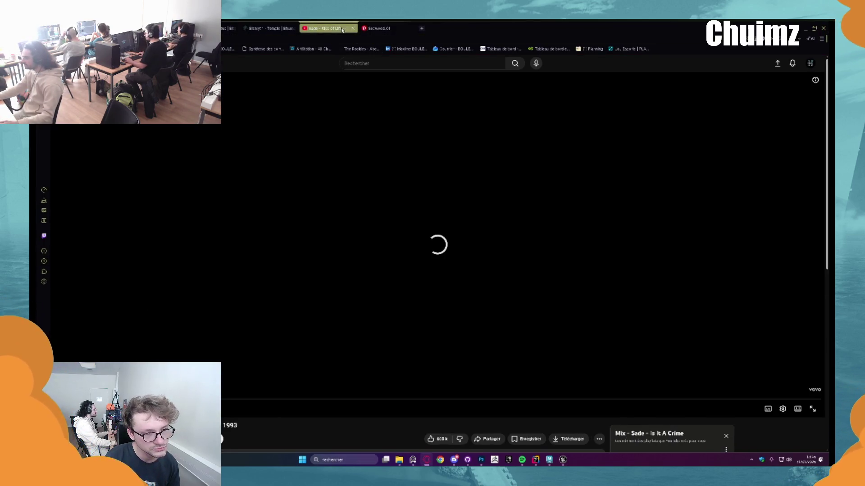
Open Opera's tab search, then minimise the browser to return to Unreal
key("ctrl+space")
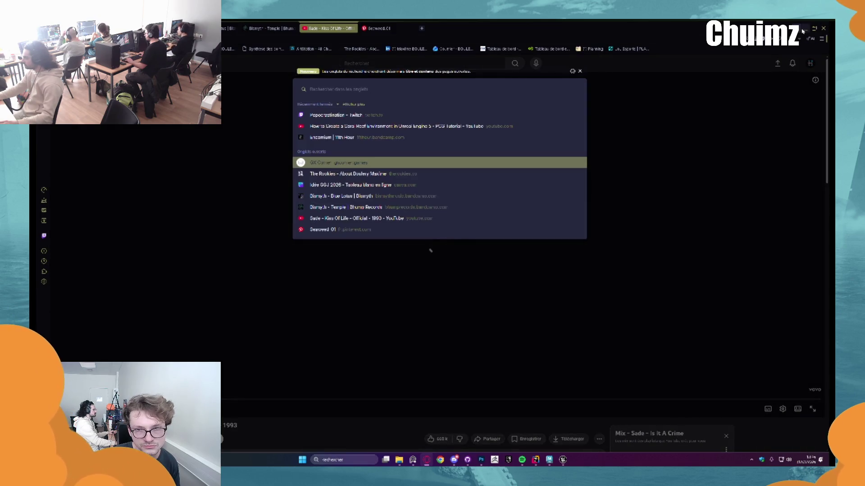
left_click(805, 28)
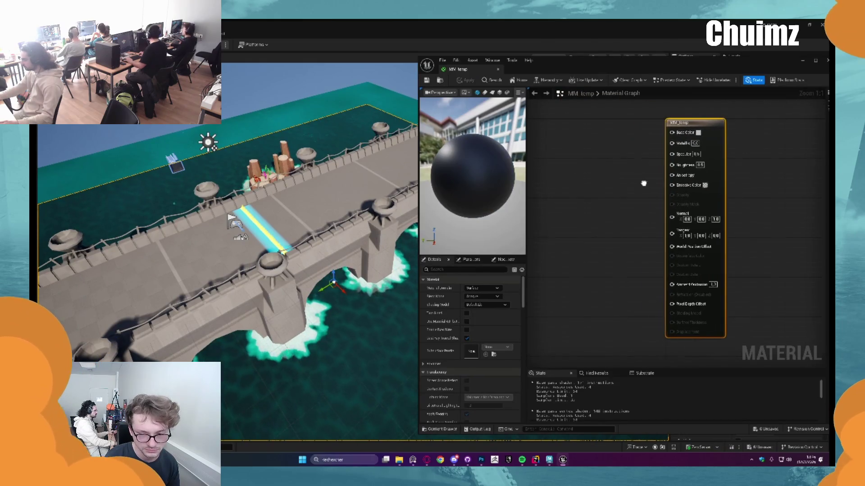
Set MM_temp's base colour to white and apply it
left_click(697, 133)
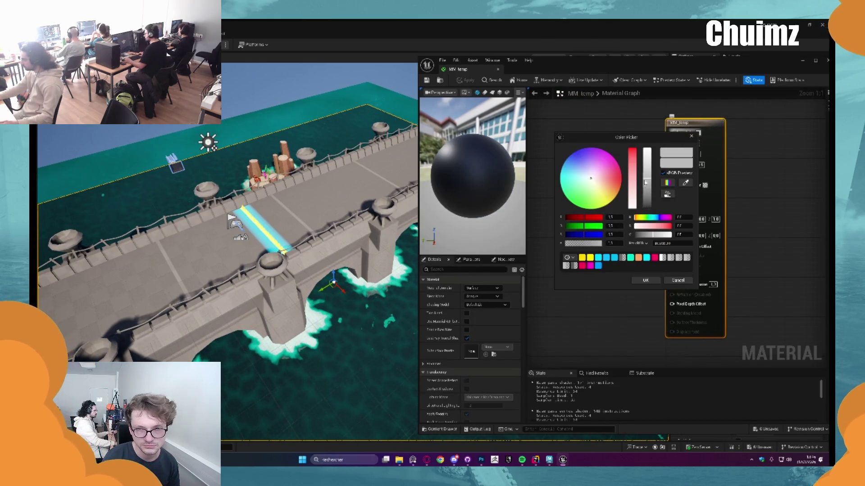
left_click(651, 280)
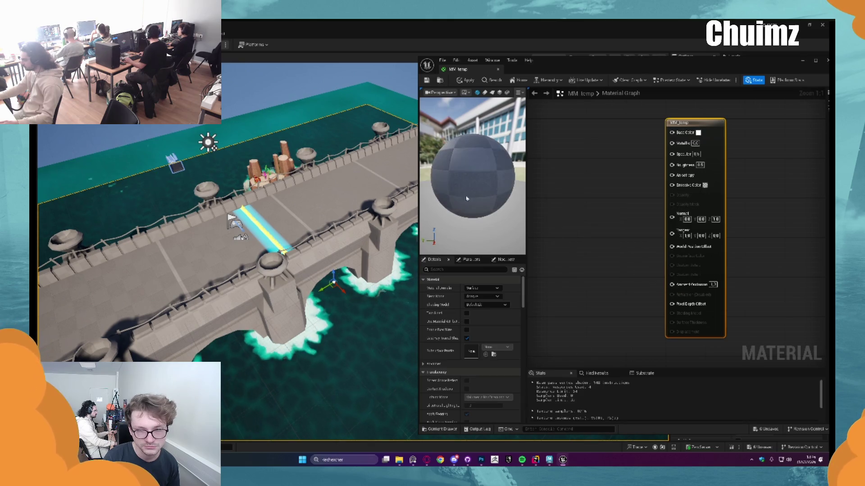
left_click(459, 81)
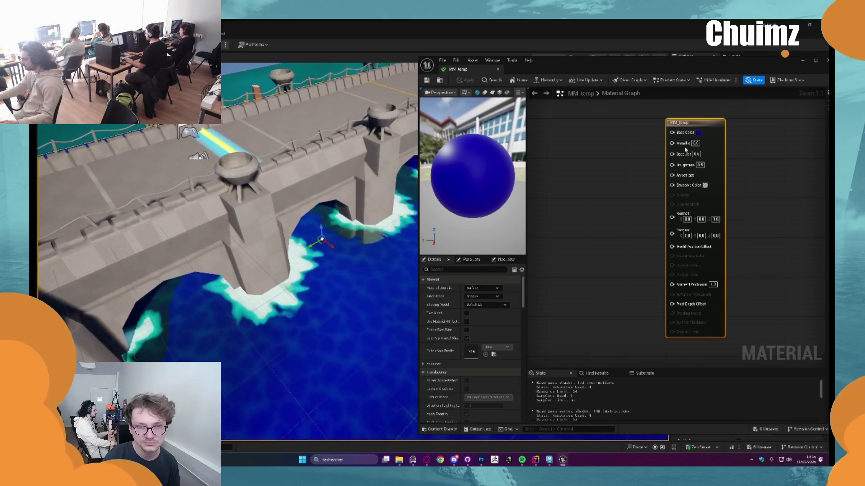
Pick a teal base colour for MM_temp, apply it, and fly over the teal water
left_click(699, 133)
left_click(573, 174)
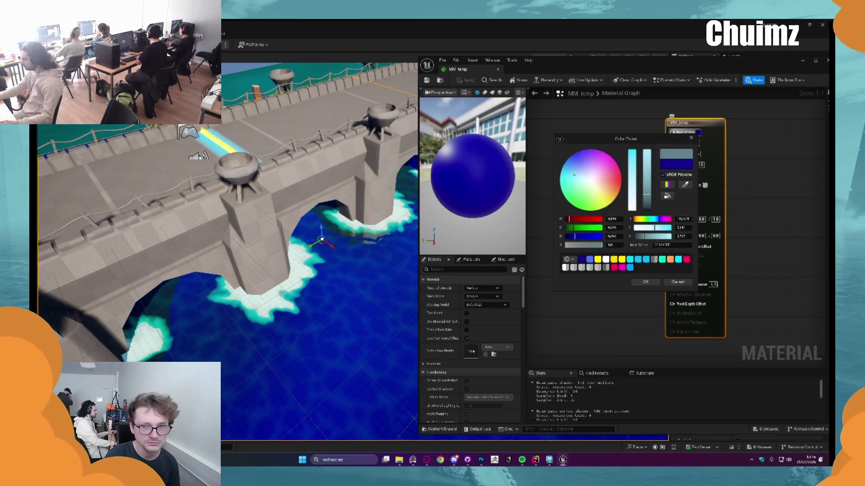
left_click(646, 282)
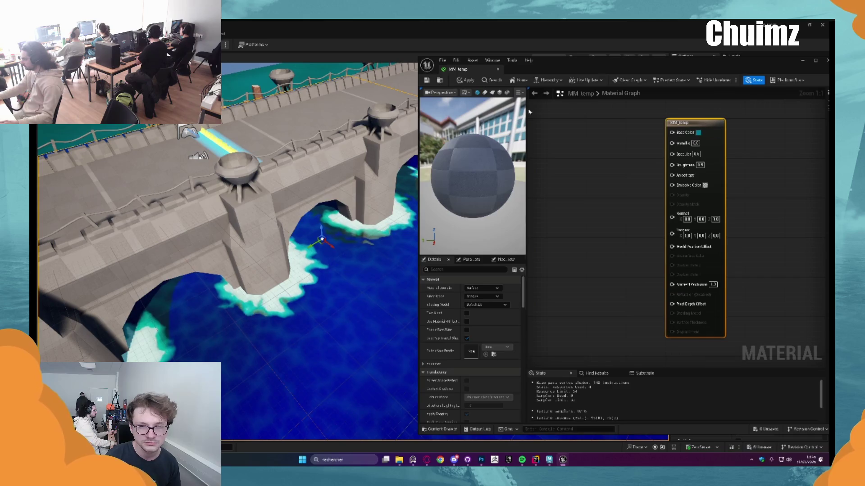
left_click(462, 82)
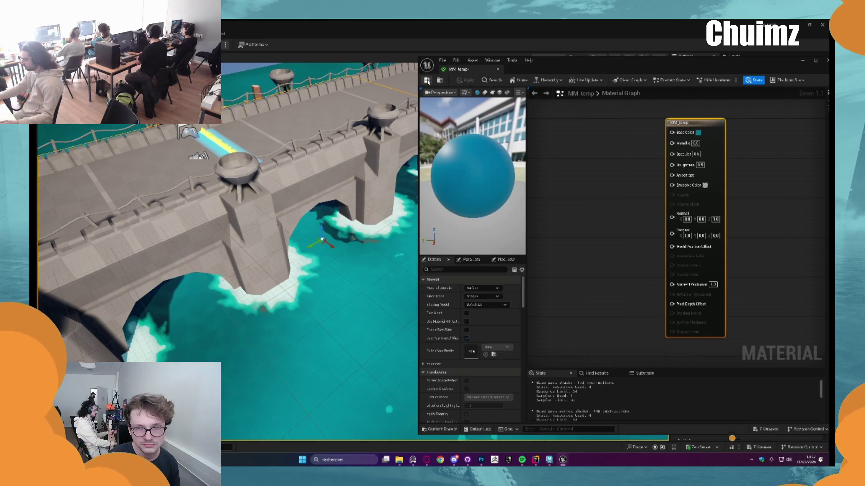
left_click_drag(337, 114, 304, 120)
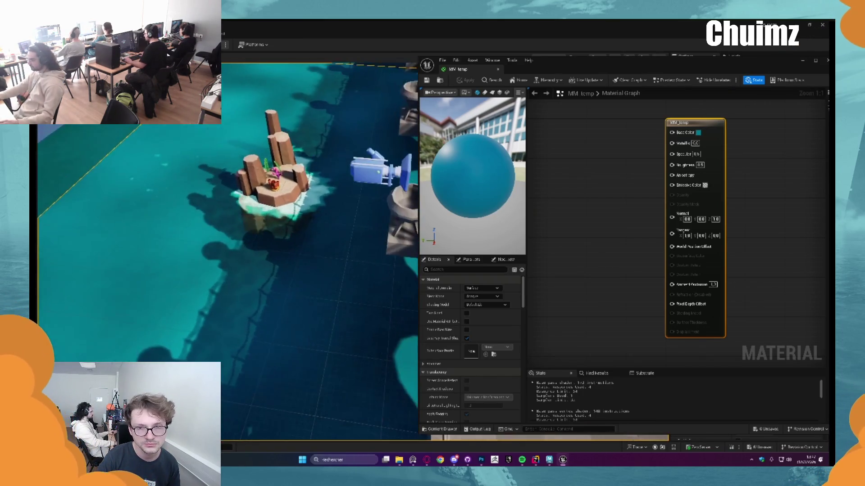
Close the MM_temp editor and frame the view on rock island 01
left_click(374, 122)
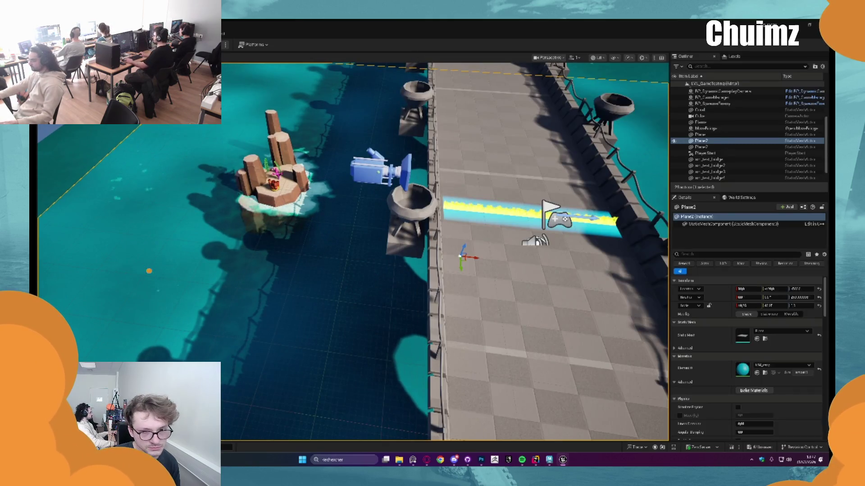
left_click(275, 180)
key("f")
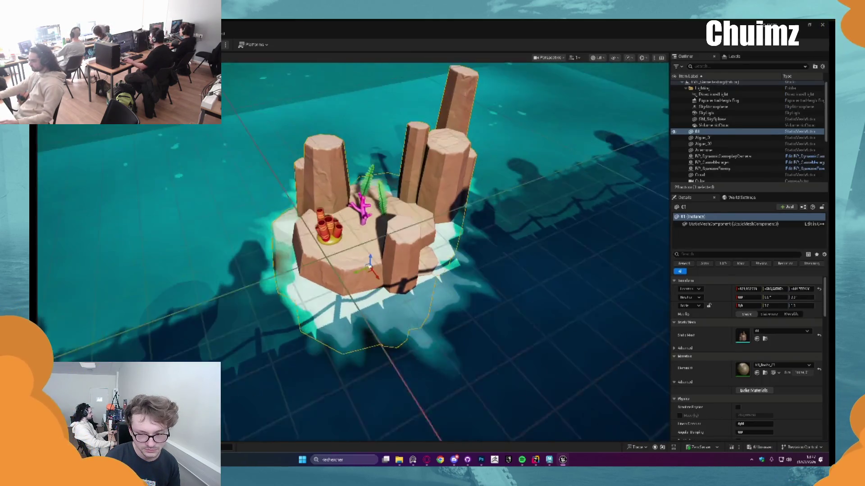
Add the Anemone, Coral and Plane to the selection, orbit the island, and start a play-test
scroll(369, 257, "up", 5)
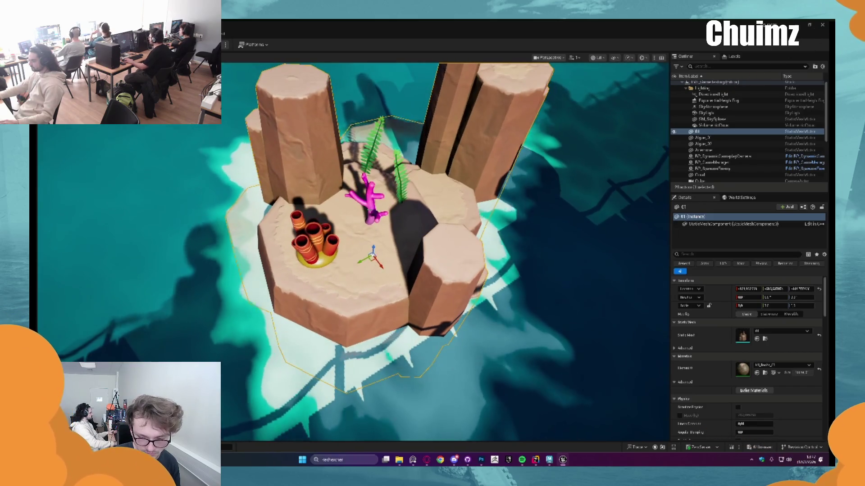
left_click(309, 231, "ctrl")
left_click(369, 203, "ctrl")
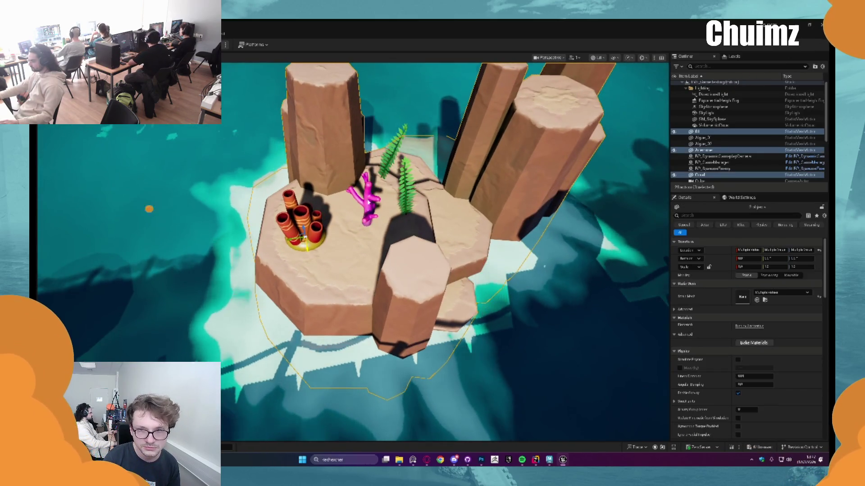
left_click(395, 160, "ctrl")
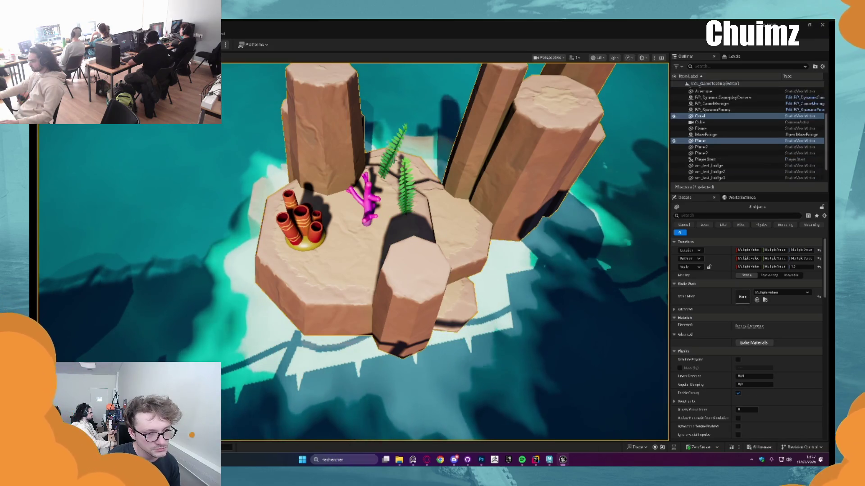
mouse_move(395, 160)
left_mouse_down()
mouse_move(361, 181)
mouse_move(366, 225)
mouse_move(366, 162)
left_mouse_up()
left_click(366, 191, "ctrl")
mouse_move(417, 222)
left_mouse_down()
mouse_move(399, 202)
mouse_move(417, 222)
left_mouse_up()
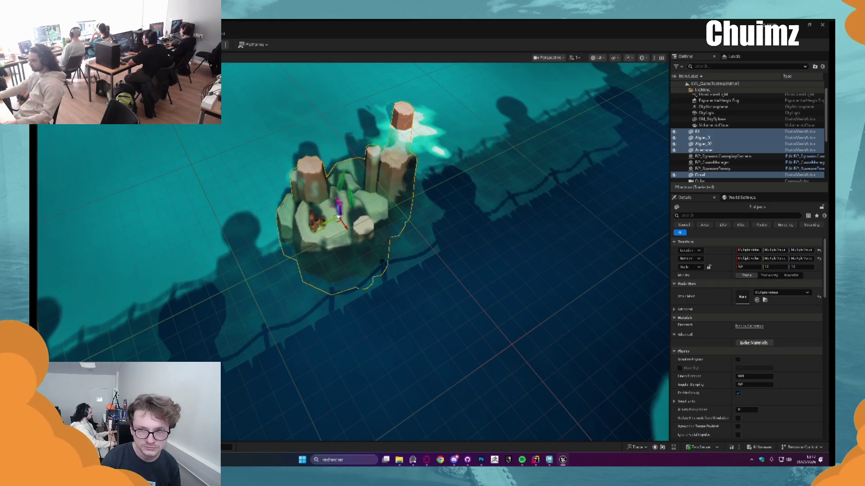
key("alt+p")
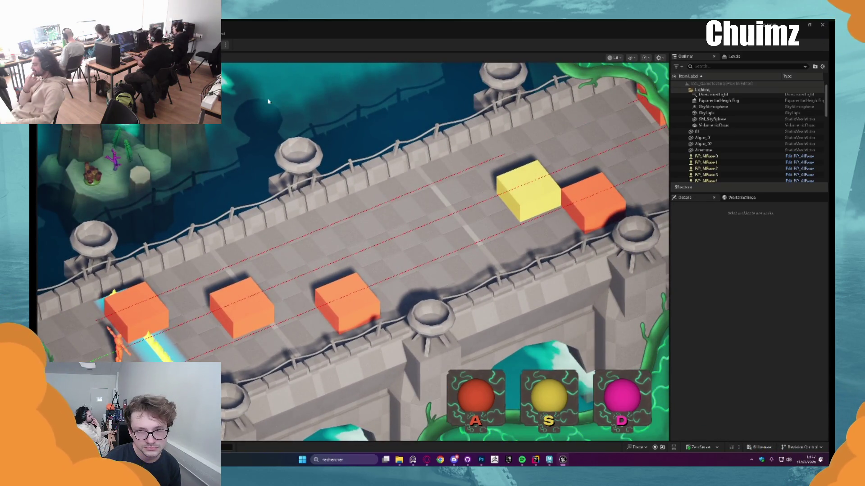
Restart the bridge-level playtest twice, then stop it to return to the editor
key("Escape")
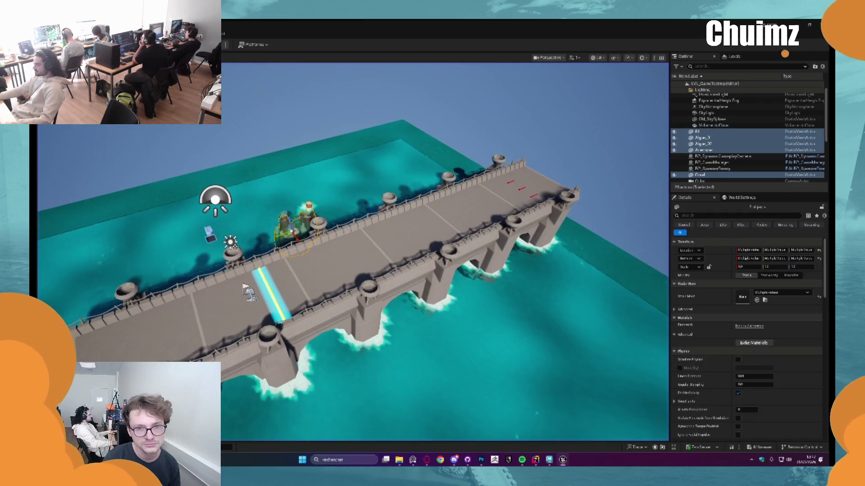
key("alt+p")
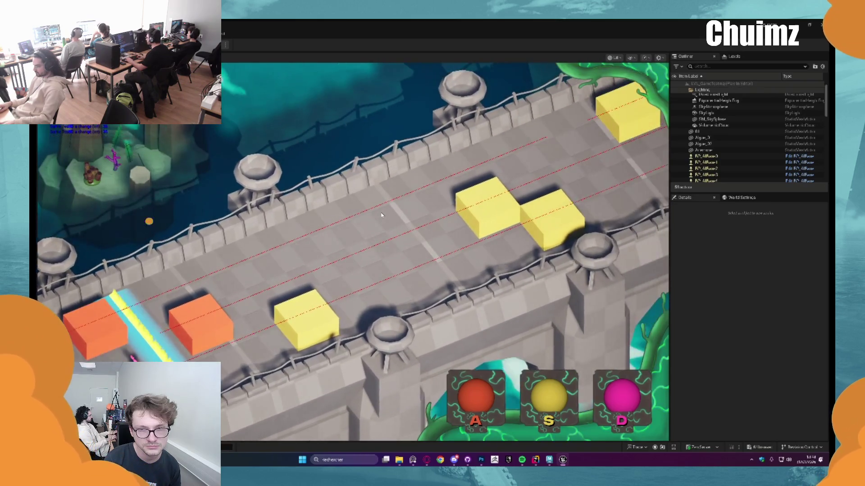
key("Escape")
key("alt+p")
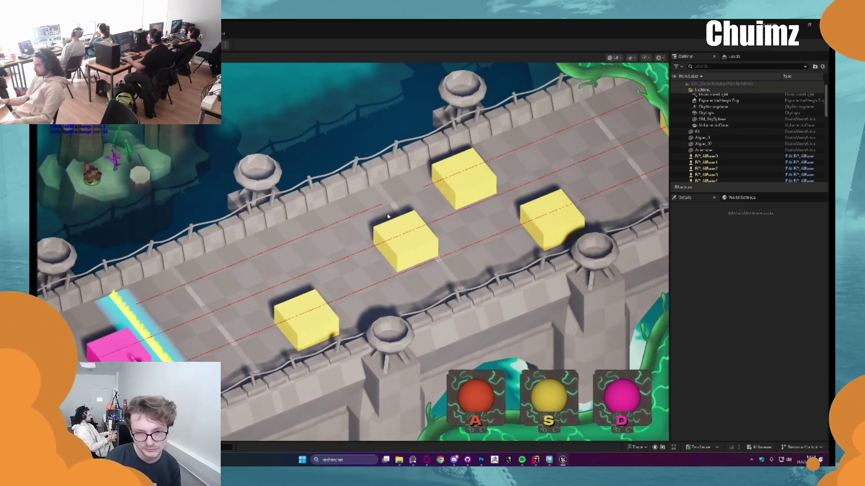
key("Escape")
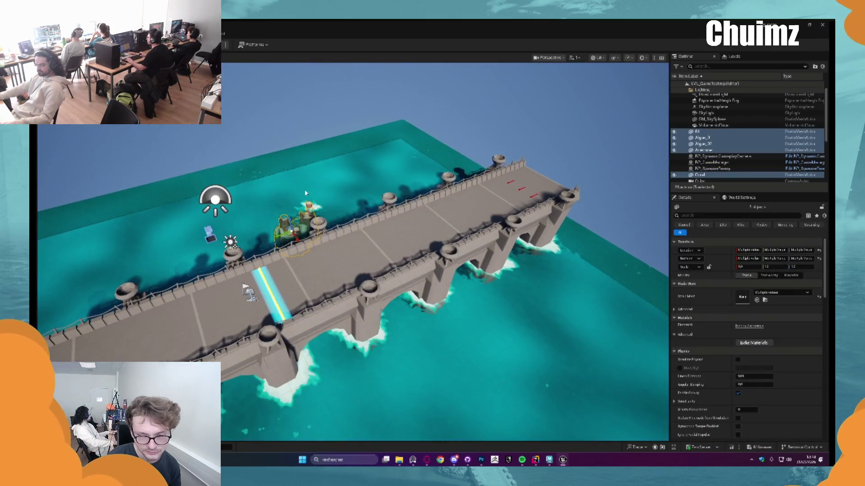
Inspect the Plane actor and frame the sm_test_bridge2 bridge piece in the viewport
scroll(331, 234, "down", 3)
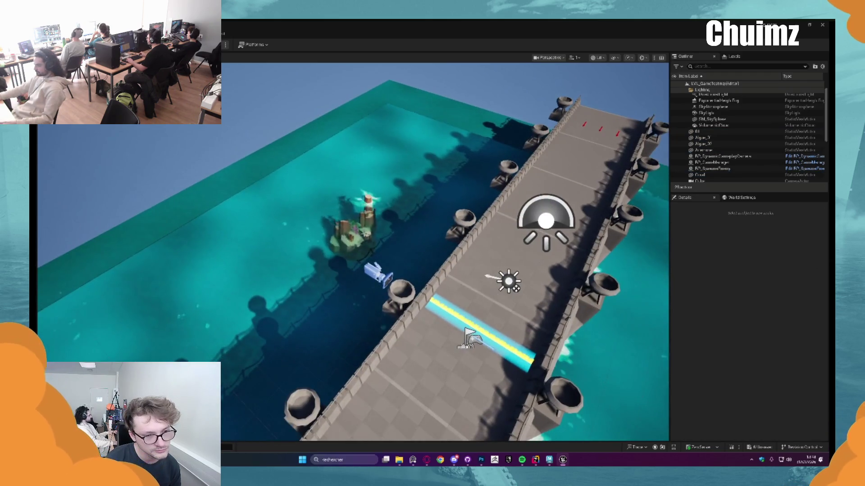
left_click(331, 234)
key("Escape")
mouse_move(328, 251)
left_mouse_down()
mouse_move(338, 232)
mouse_move(335, 248)
left_mouse_up()
left_click(339, 241)
key("f")
scroll(338, 240, "down", 5)
key("Escape")
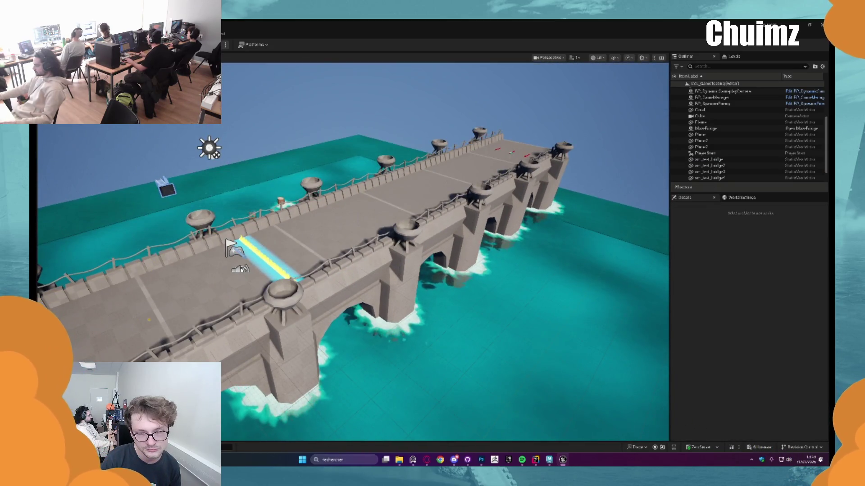
Review BP_SpawnerEnemy, BP_DynamicGameplayCamera, BP_GameManager and sm_test_bridge2, then bring up the VFX materials
left_click(721, 104)
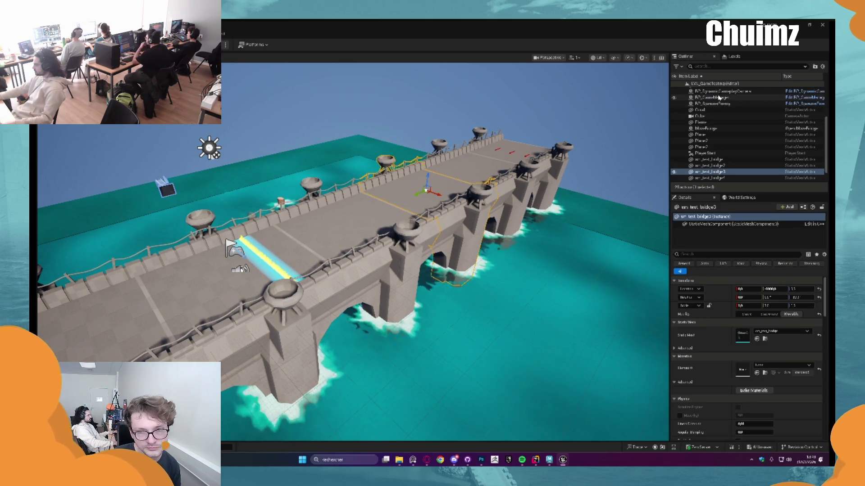
left_click(720, 92)
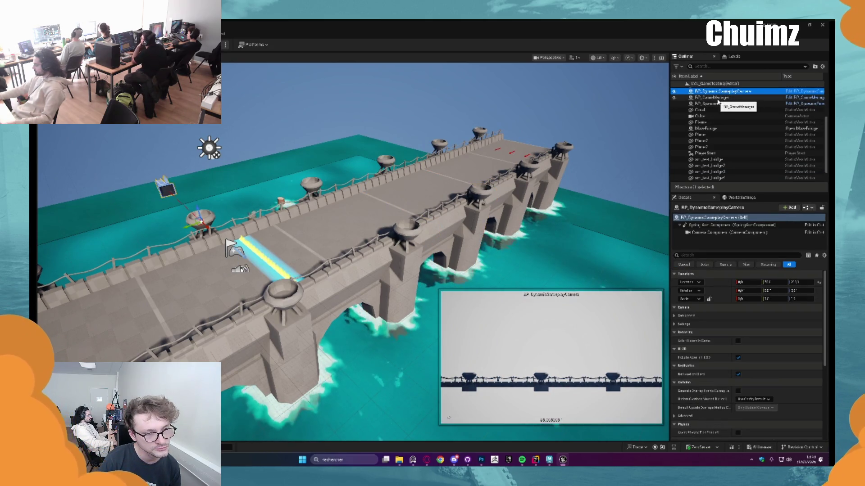
left_click(718, 99)
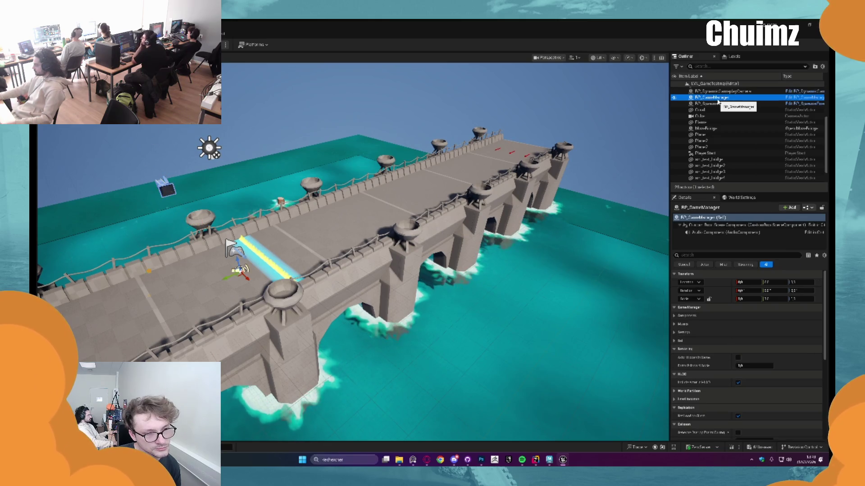
scroll(712, 135, "up", 5)
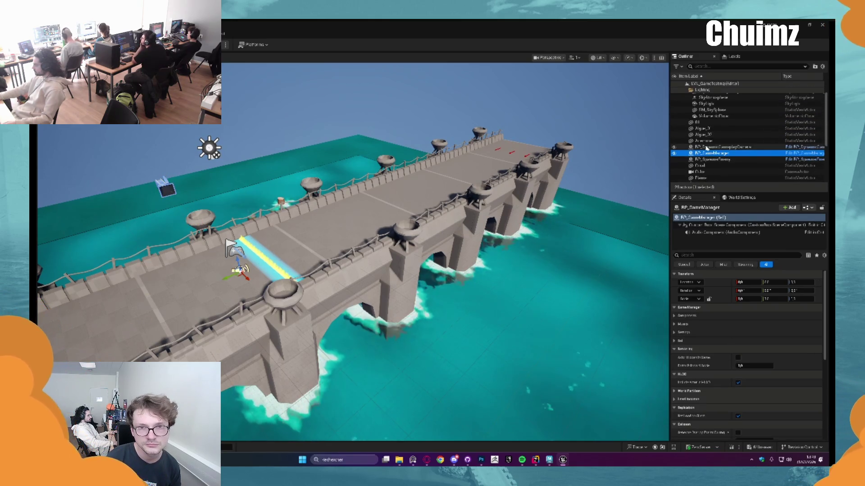
scroll(706, 149, "down", 5)
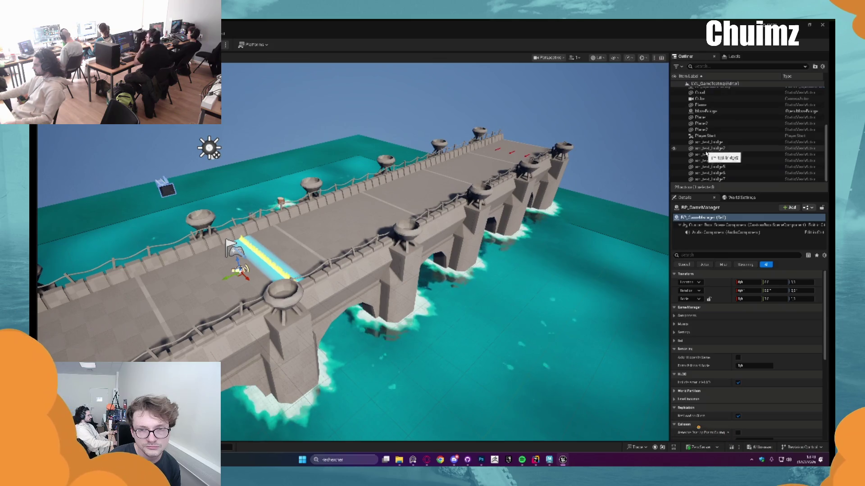
left_click(709, 149)
key("Escape")
left_click_drag(455, 204, 455, 204)
key("ctrl+space")
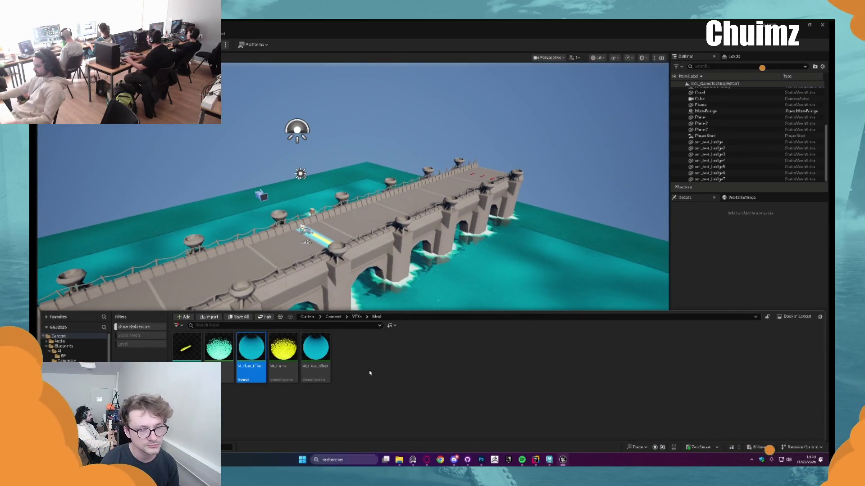
Recolour the bridge's Flame material instance from yellow to orange in the Color Picker
left_click_drag(344, 245, 344, 245)
left_click(344, 245)
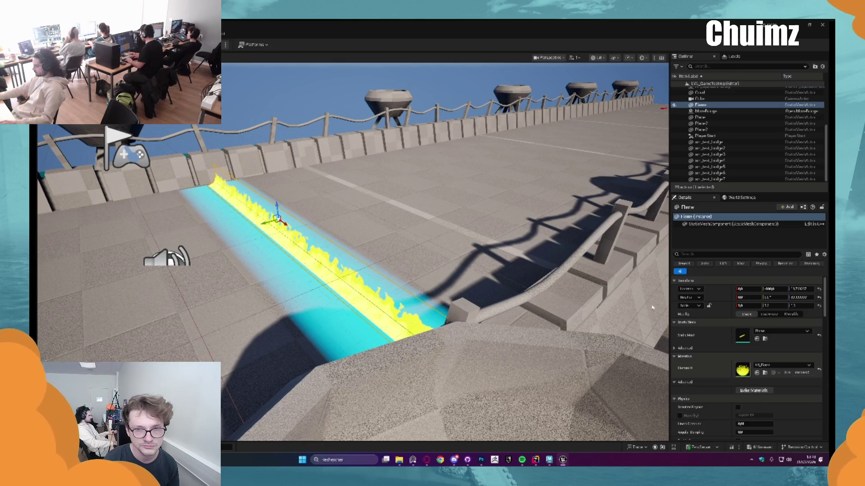
double_click(742, 371)
left_click(731, 155)
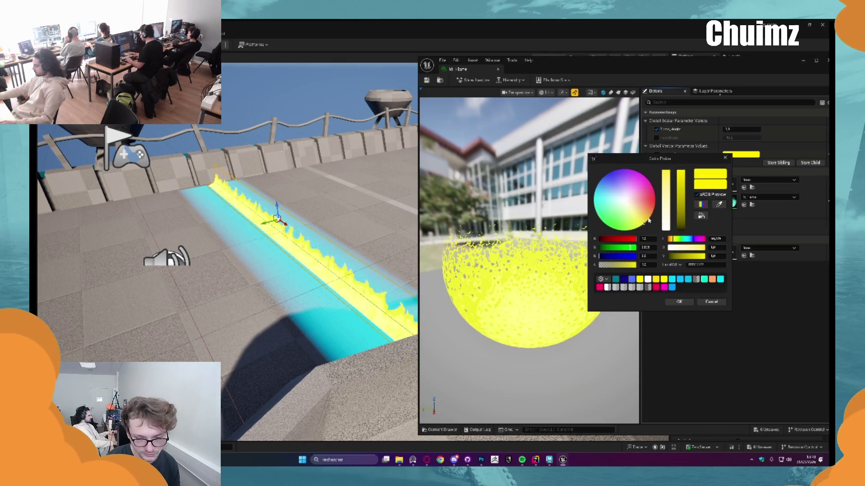
left_click_drag(649, 221, 655, 201)
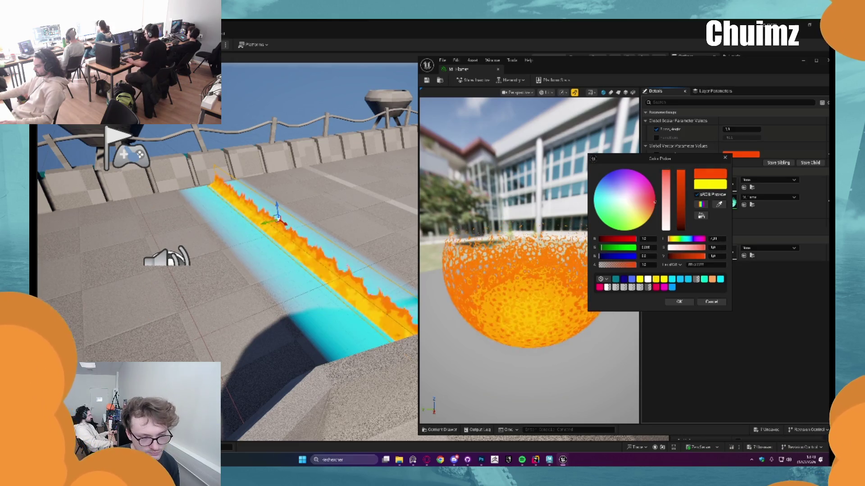
left_click(672, 302)
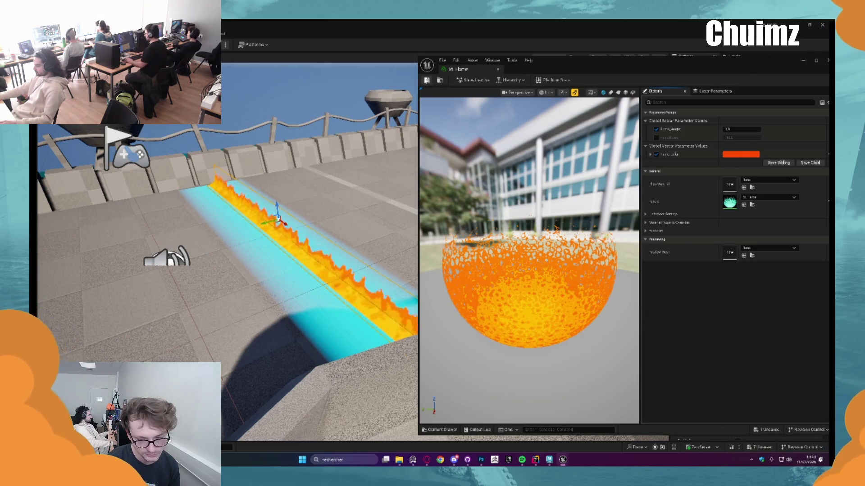
left_click(498, 71)
key("Escape")
mouse_move(395, 155)
left_mouse_down()
mouse_move(394, 180)
mouse_move(381, 203)
mouse_move(339, 208)
mouse_move(459, 387)
left_mouse_up()
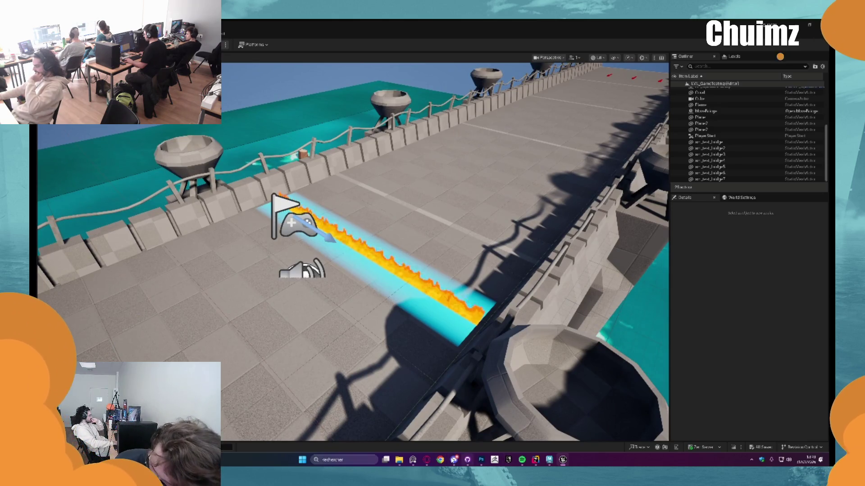
Save the white arrow image from Discord's concept channel, then return to Unreal
key("alt+Tab")
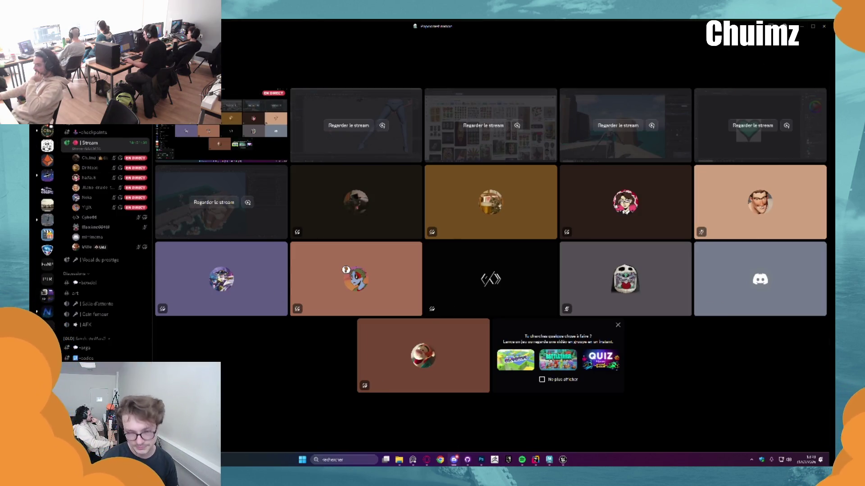
key("ctrl+b")
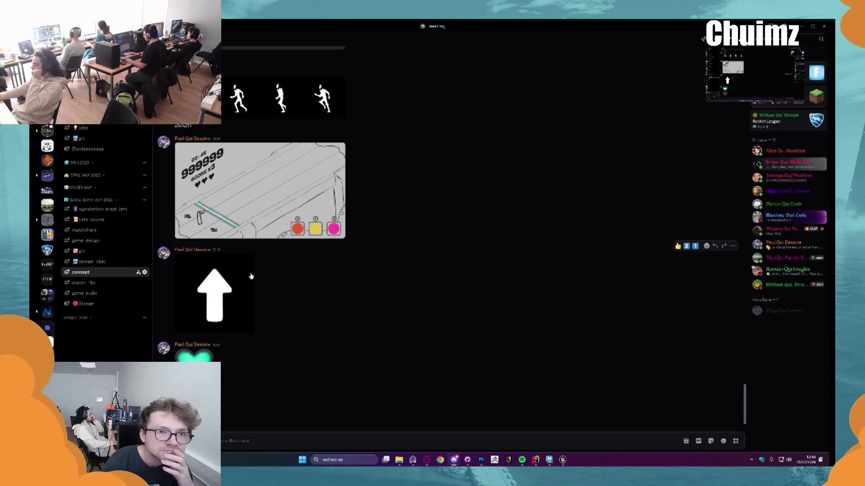
left_click(230, 283)
right_click(411, 236)
left_click(421, 252)
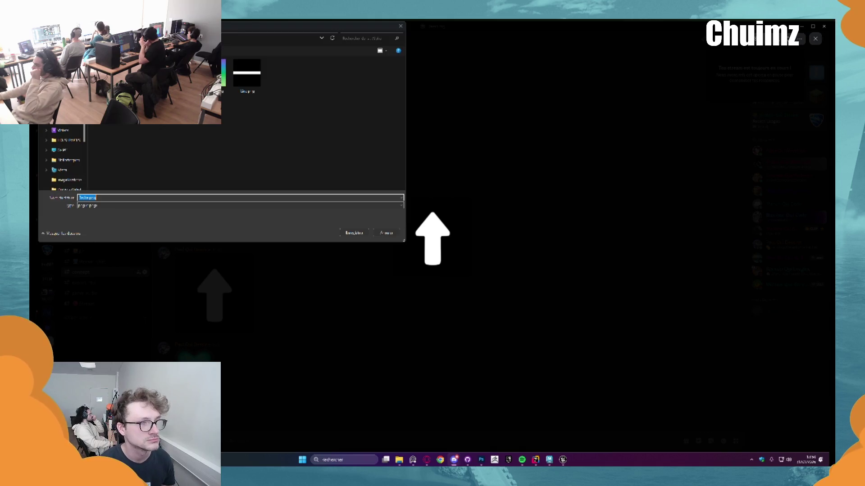
key("Return")
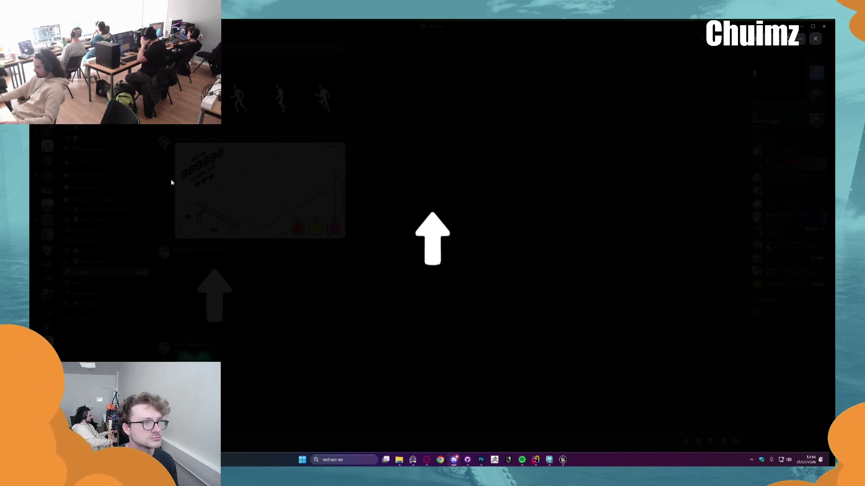
key("alt+Tab")
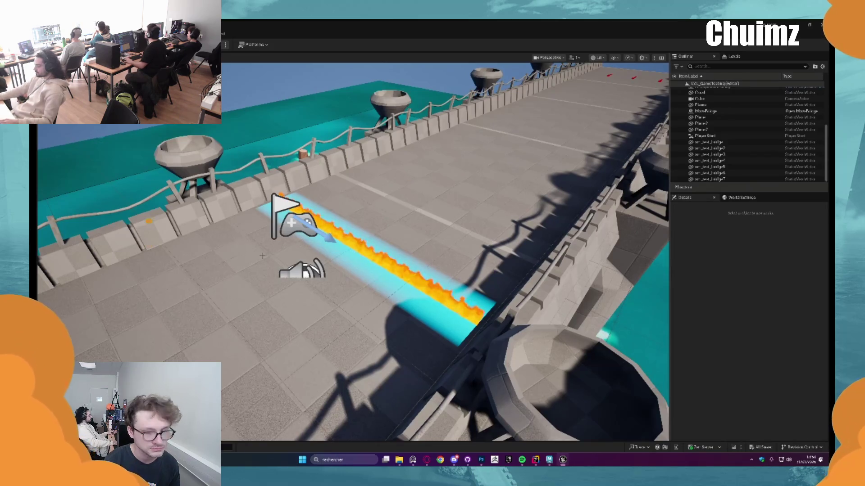
Import the saved arrow image into the Alpha folder
key("ctrl+space")
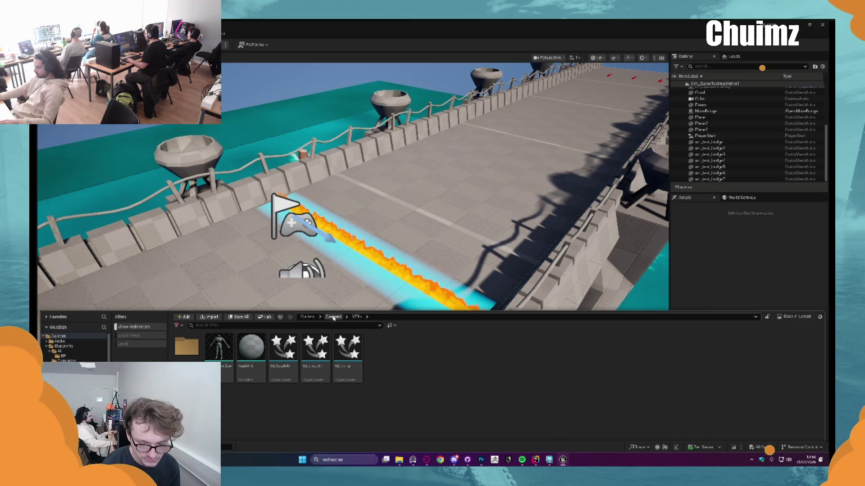
left_click(333, 318)
double_click(187, 347)
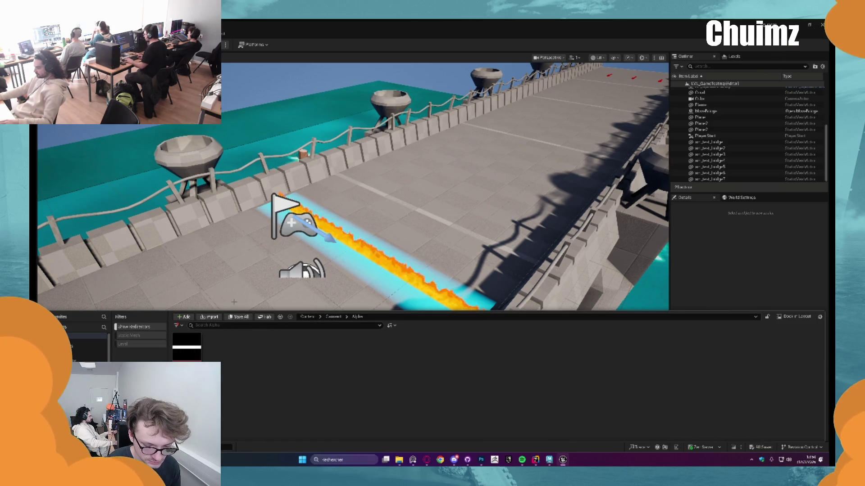
left_click(210, 317)
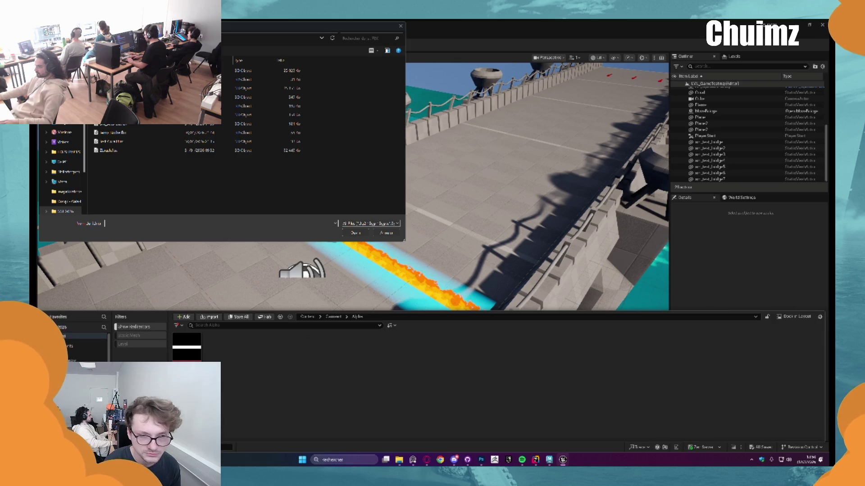
double_click(252, 79)
double_click(246, 75)
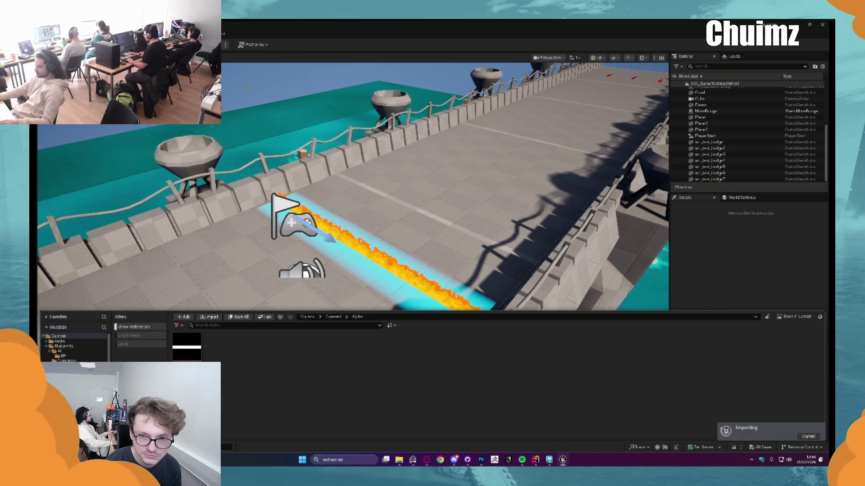
Move the first content folder into the fifth folder and open the VFXs folder
left_click(334, 317)
left_click_drag(186, 347, 316, 358)
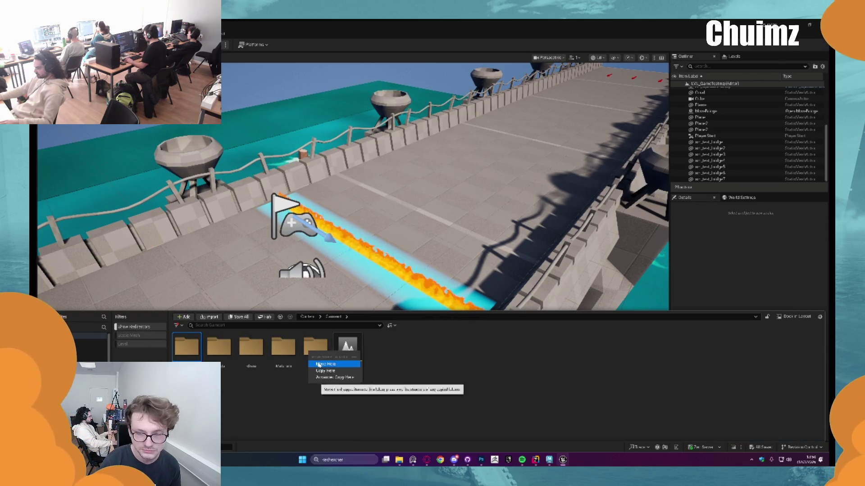
left_click(318, 365)
double_click(216, 354)
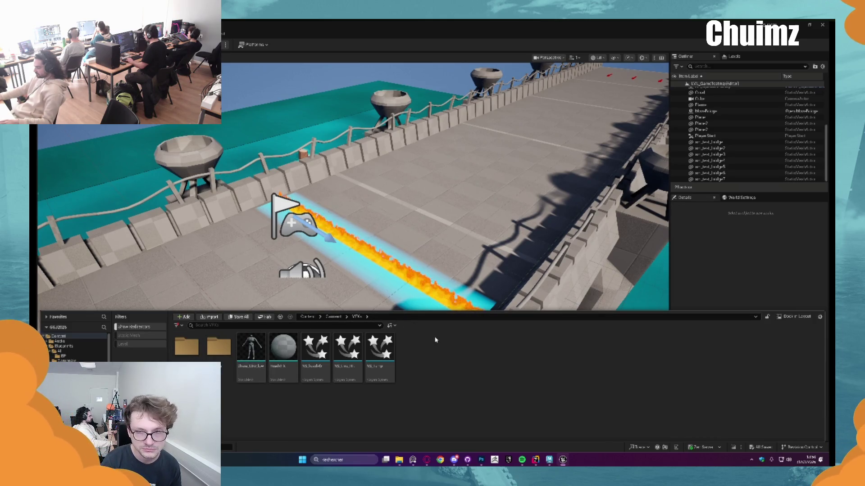
Frame the bridge's Flame strip from a low side angle, then pull back
left_click(411, 281)
key("f")
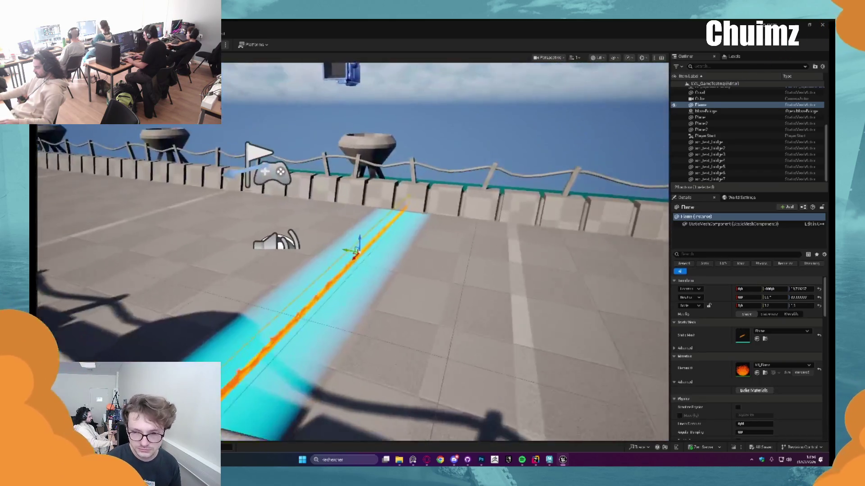
mouse_move(361, 248)
left_mouse_down()
mouse_move(279, 232)
mouse_move(396, 280)
mouse_move(384, 283)
left_mouse_up()
key("Escape")
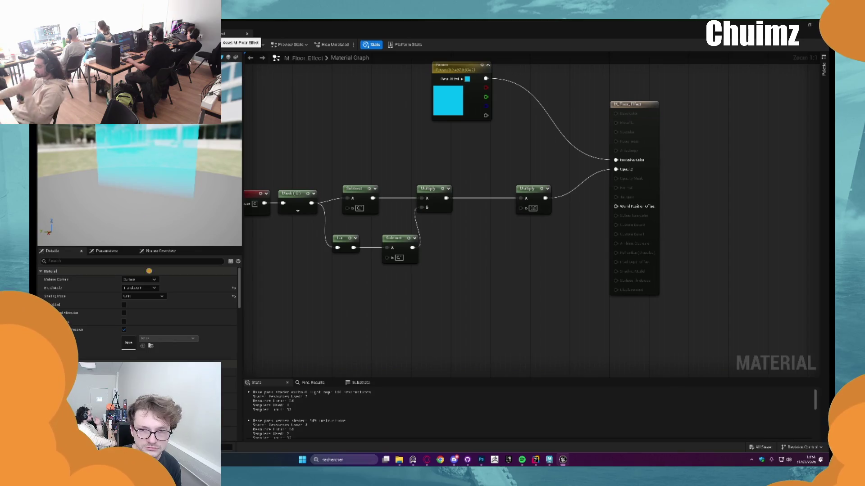
Frame the whole M_Floor_Effect node graph to review its colour and opacity setup
key("Home")
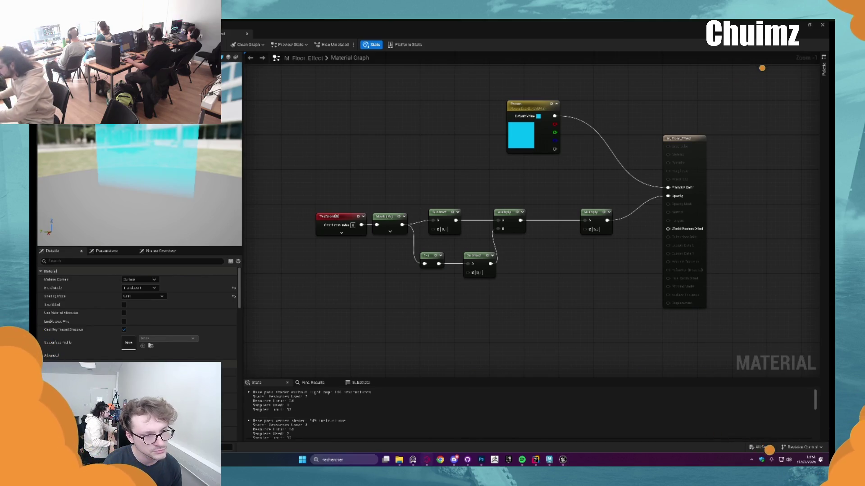
left_click(814, 25)
left_click(814, 26)
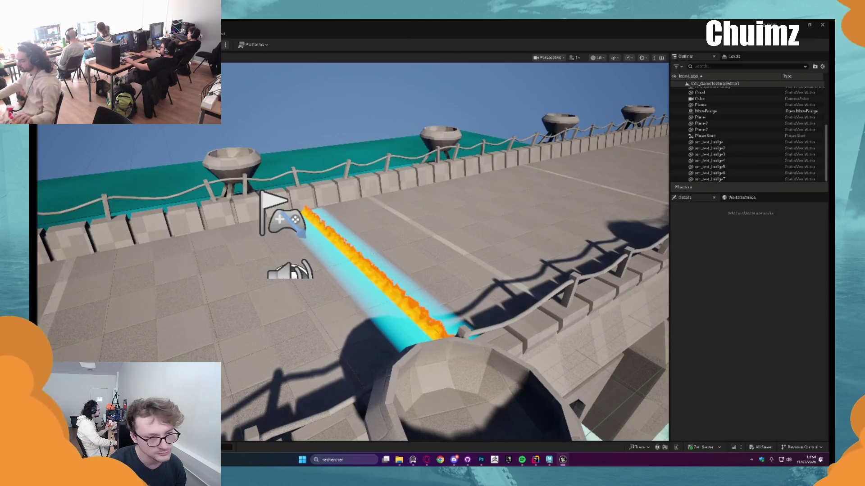
Fly back over the bridge toward the rock island, then switch to the browser
key("s")
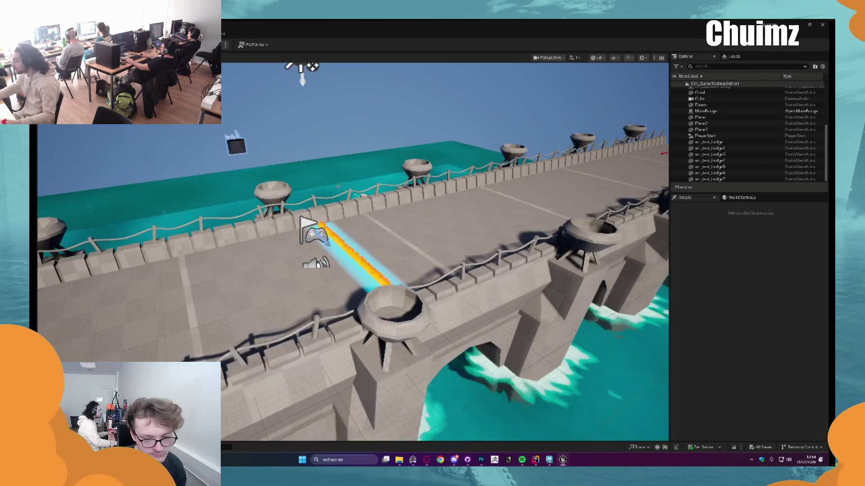
key("a")
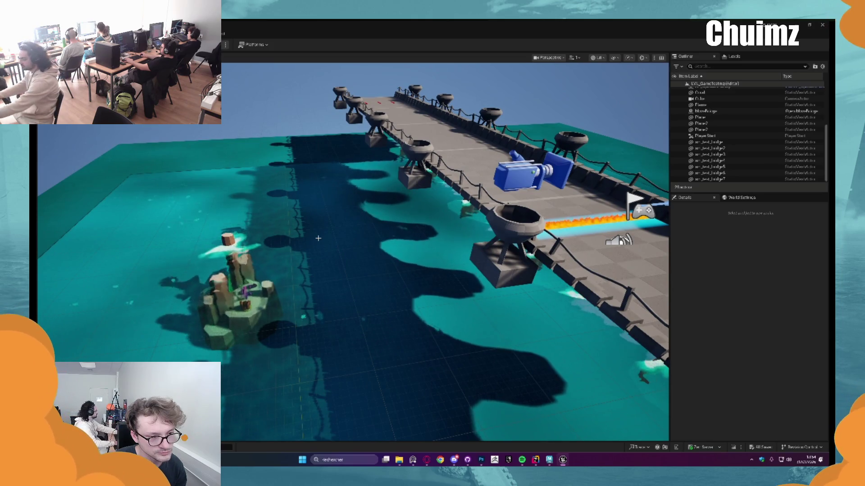
left_click_drag(298, 268, 397, 425)
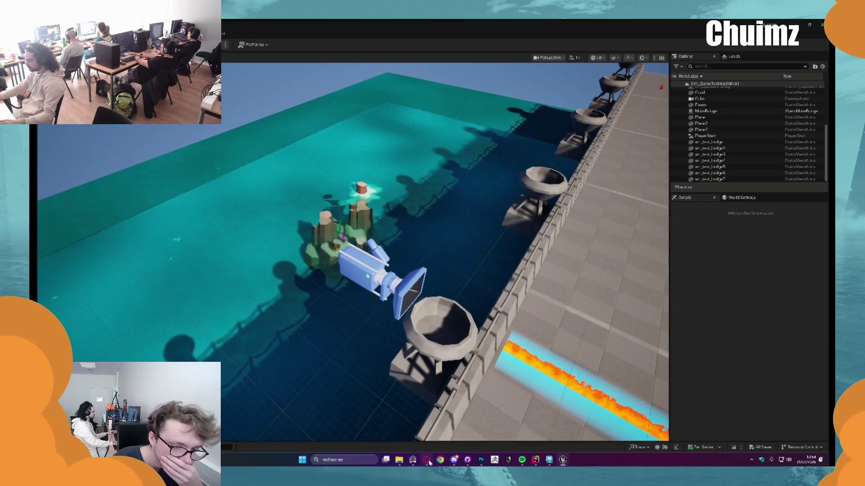
left_click(427, 461)
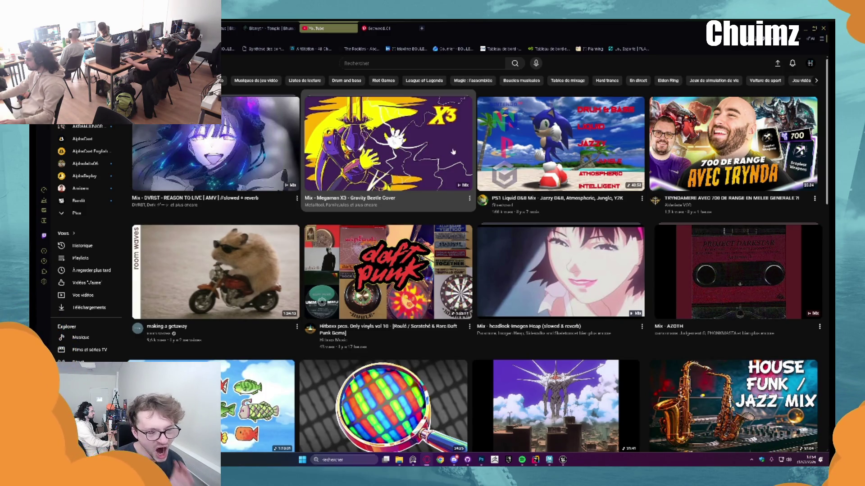
Play Artificial Barriers from the Source Direct mix, then return to Unreal
scroll(453, 152, "down", 10)
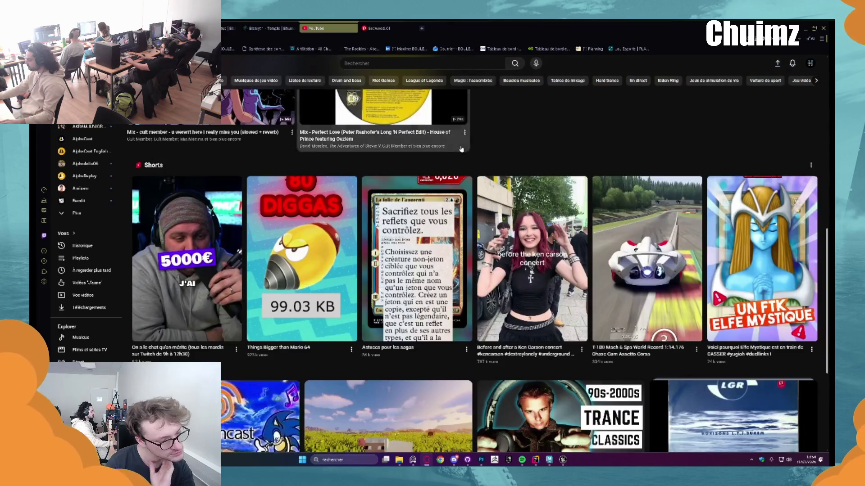
scroll(461, 149, "down", 7)
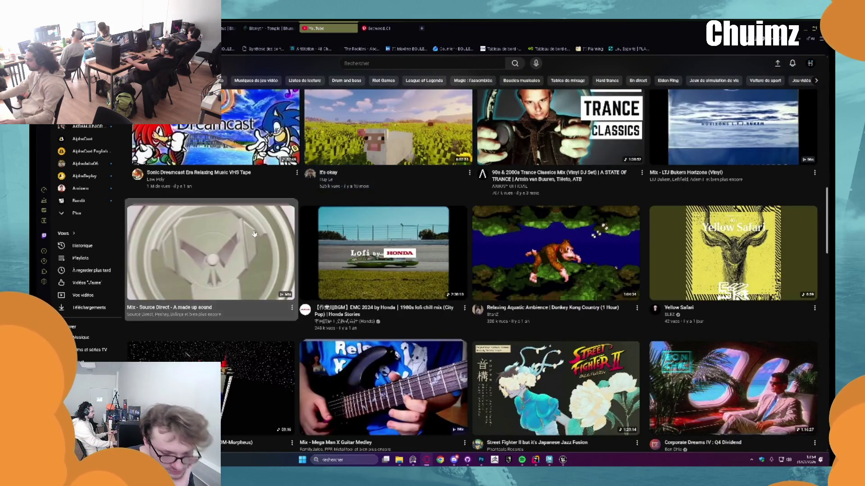
left_click(254, 235)
scroll(749, 142, "down", 3)
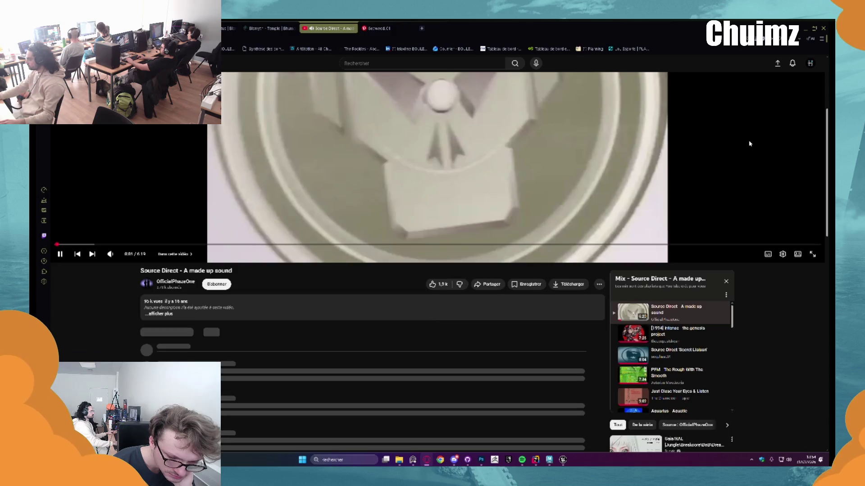
scroll(758, 107, "down", 3)
scroll(711, 236, "down", 3)
scroll(710, 236, "down", 1)
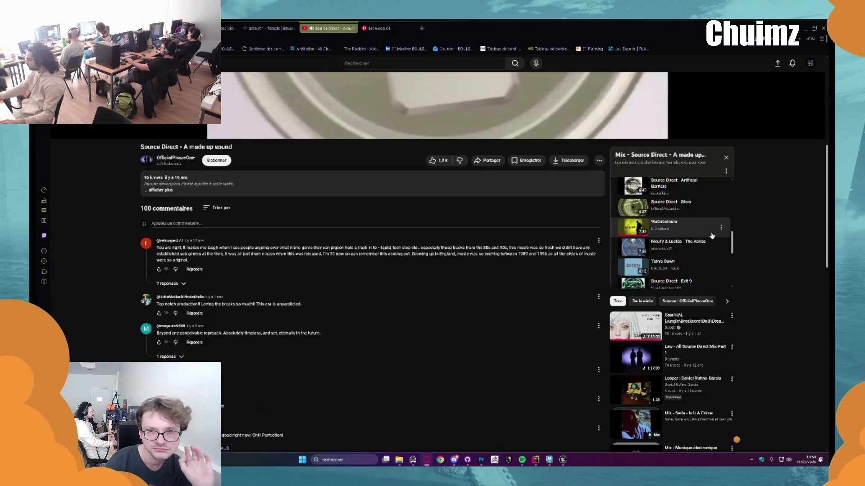
scroll(698, 222, "down", 1)
left_click(697, 220)
key("alt+Tab")
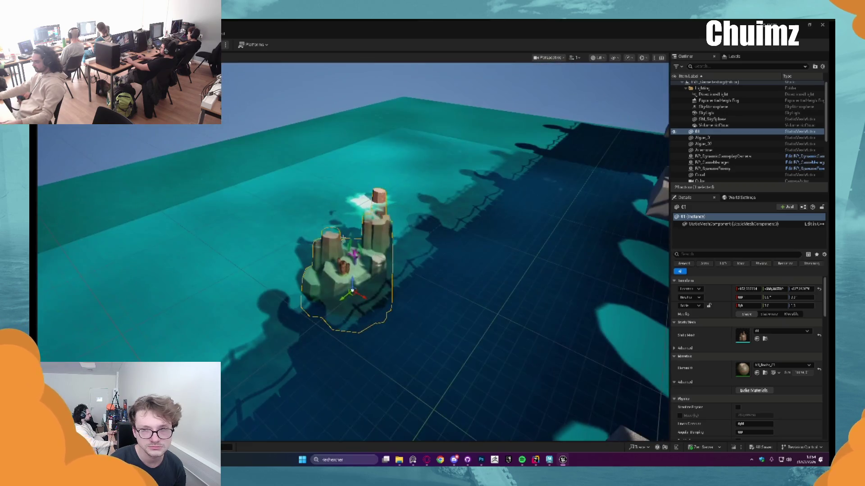
Deselect for a wide view of the rock island, then switch to Maya
key("Escape")
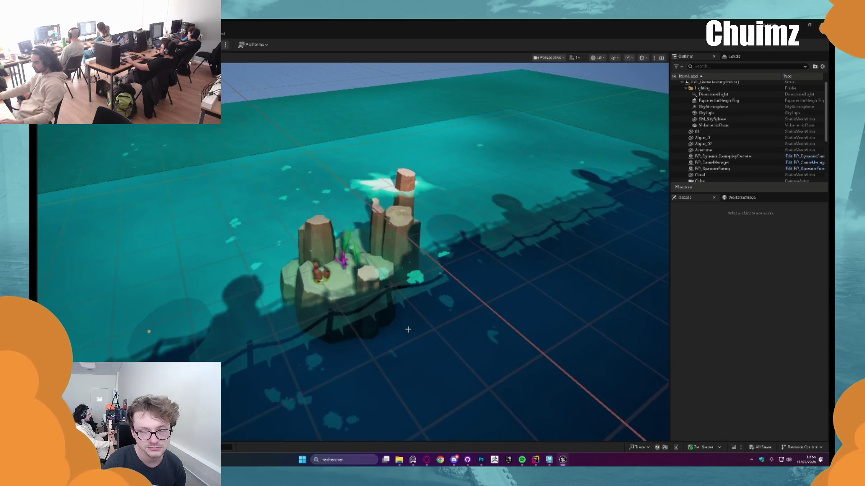
left_click(549, 461)
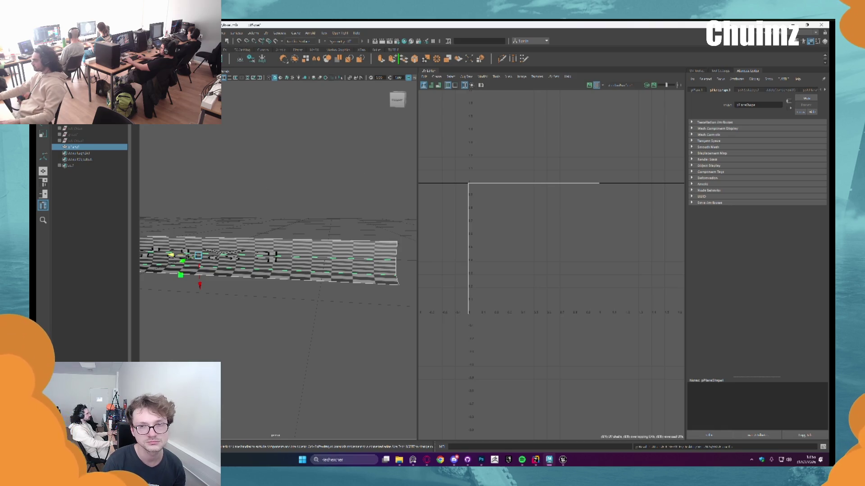
Switch to a single perspective layout and frame the top group of props
left_click(807, 33)
left_click(793, 71)
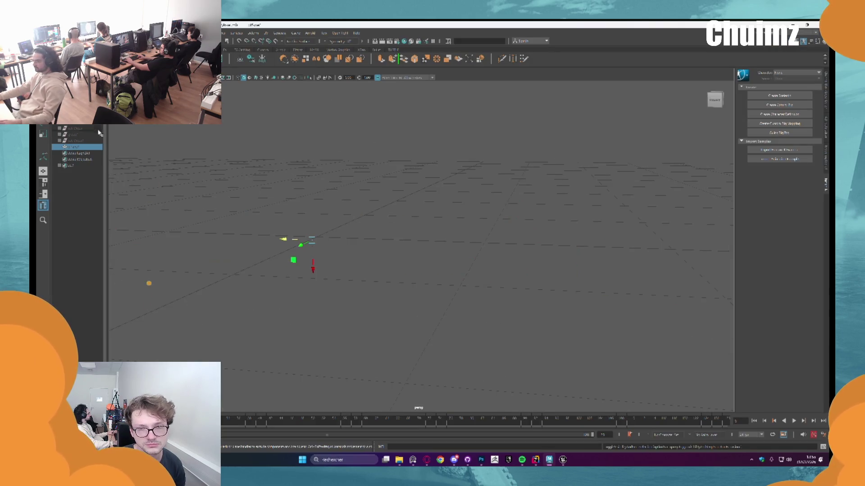
left_click(75, 129)
key("f")
left_click(182, 147)
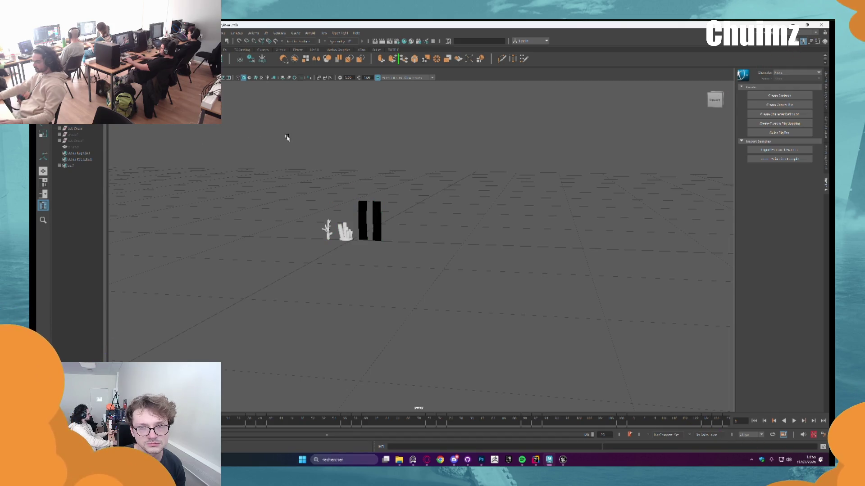
Frame the coral model and orbit around the props
scroll(325, 224, "up", 1)
left_click(311, 225)
key("f")
scroll(315, 224, "down", 3)
mouse_move(149, 318)
left_mouse_down()
mouse_move(148, 135)
mouse_move(362, 240)
mouse_move(319, 200)
mouse_move(194, 183)
left_mouse_up()
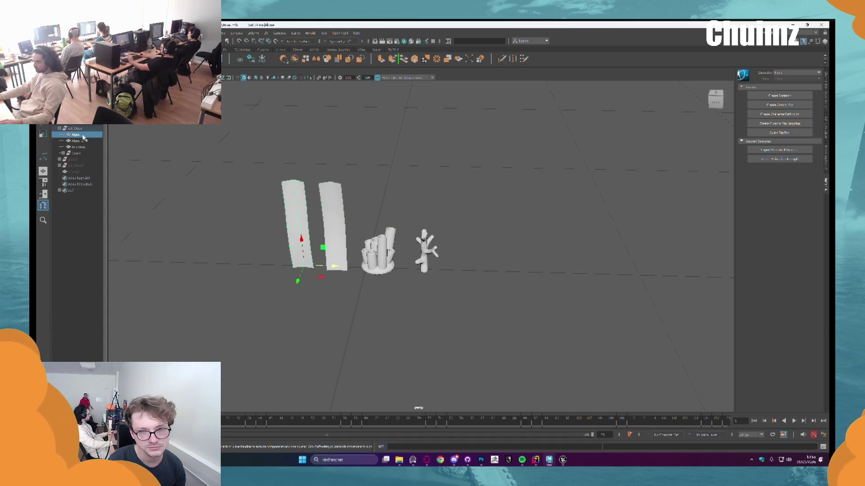
Select the coral group, orbit around the walls and corals, then return to Unreal
left_click(84, 134)
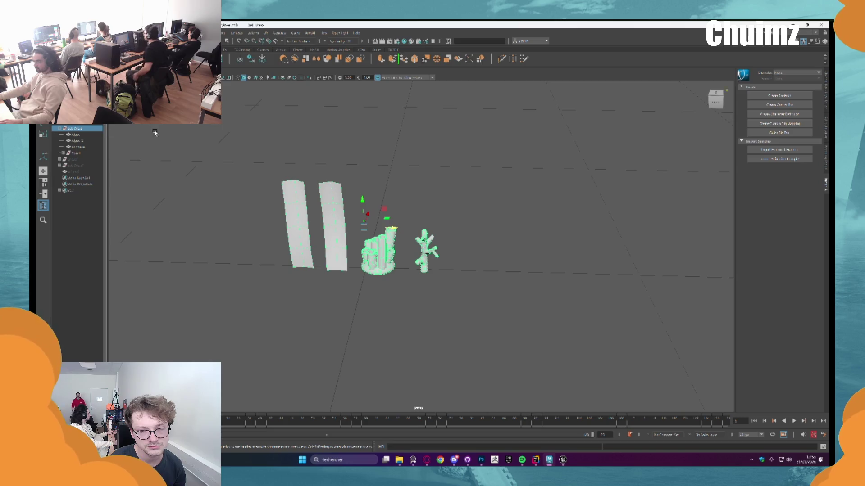
left_click(179, 135)
left_click(84, 129)
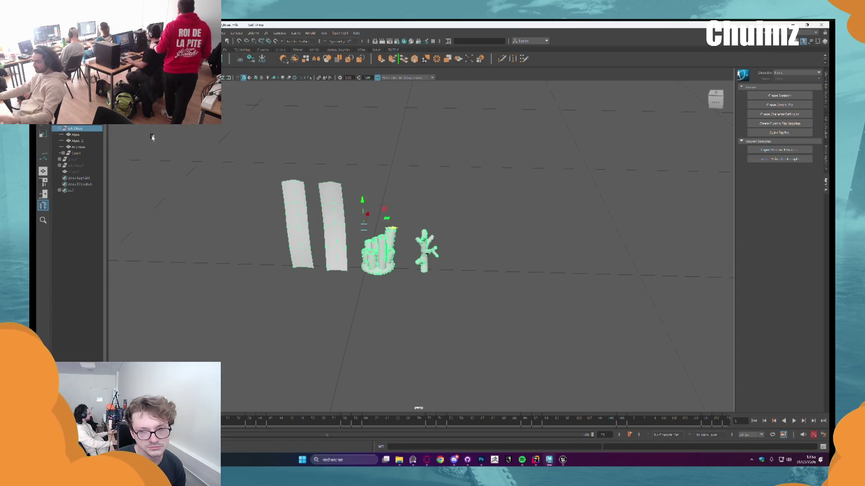
scroll(274, 163, "up", 2)
mouse_move(273, 163)
left_mouse_down()
mouse_move(453, 162)
mouse_move(514, 193)
mouse_move(442, 195)
mouse_move(407, 212)
mouse_move(408, 195)
mouse_move(410, 214)
mouse_move(403, 204)
mouse_move(396, 230)
mouse_move(270, 182)
left_mouse_up()
left_click(509, 193)
scroll(452, 193, "down", 2)
scroll(409, 195, "up", 2)
scroll(403, 205, "down", 3)
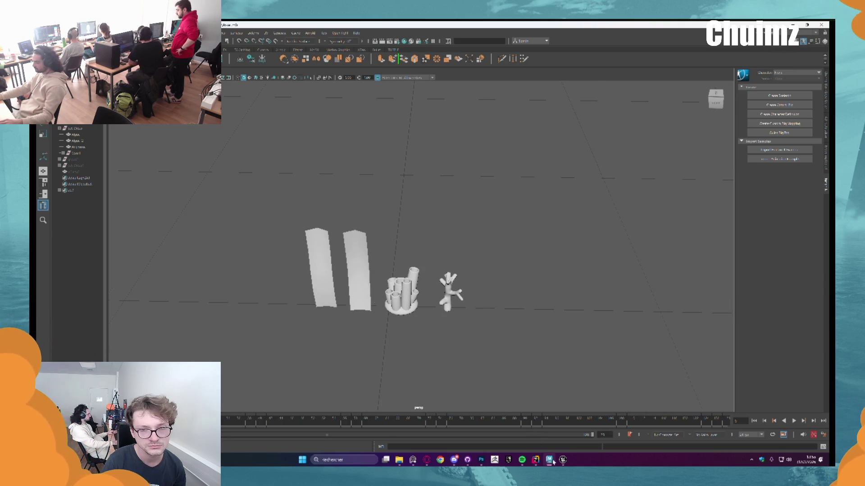
left_click(563, 459)
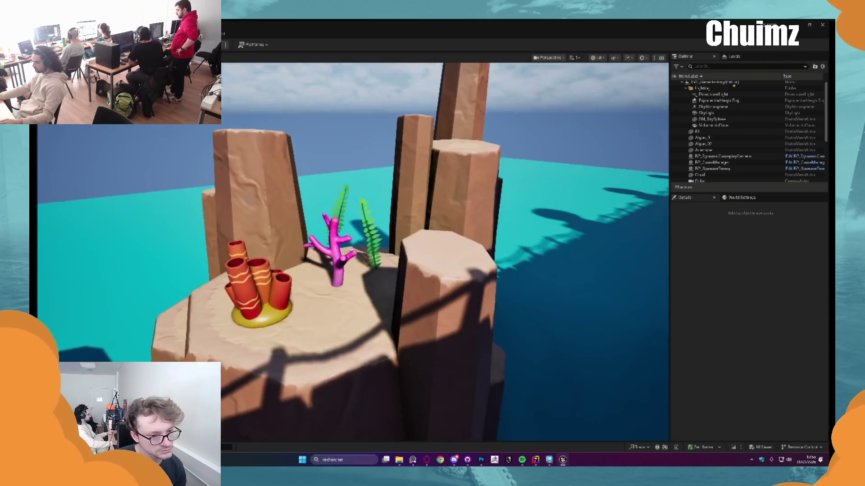
Duplicate the pink branching coral into a smaller, tilted copy, Anemone2
left_click(336, 265)
key("f")
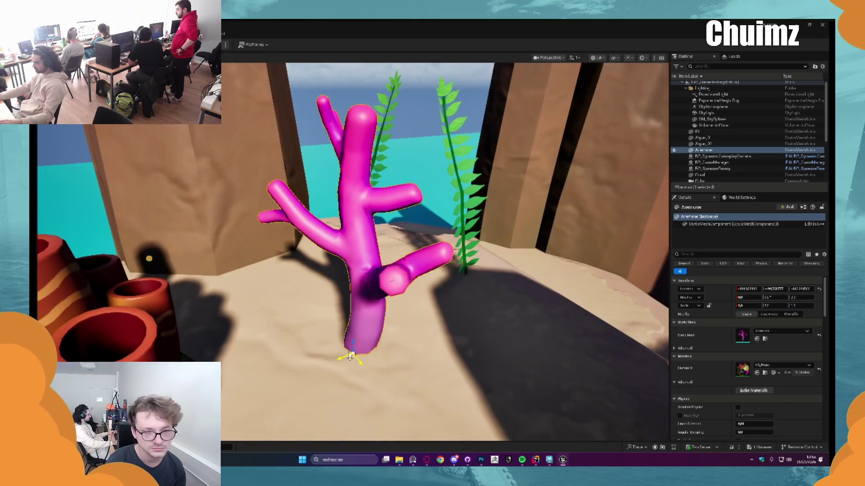
mouse_move(350, 357)
left_mouse_down()
mouse_move(365, 382)
mouse_move(344, 355)
mouse_move(349, 332)
left_mouse_up()
mouse_move(367, 304)
left_mouse_down()
mouse_move(381, 315)
mouse_move(408, 313)
left_mouse_up()
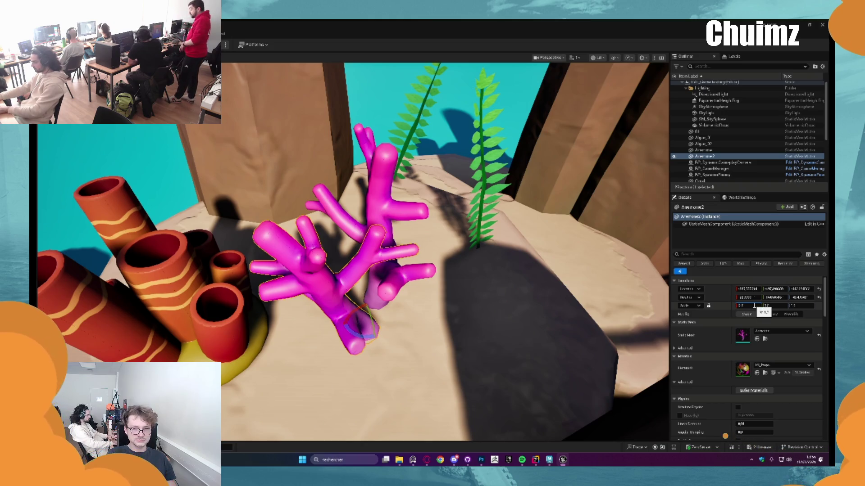
key("Return")
left_click_drag(417, 278, 398, 280)
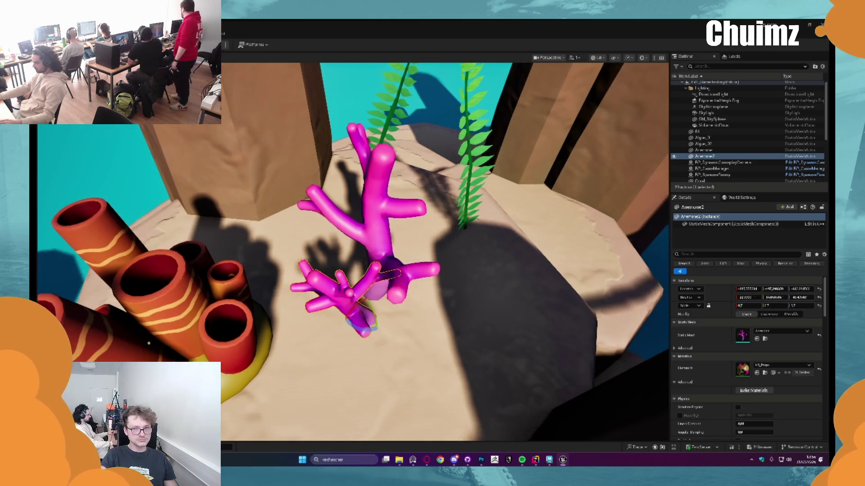
key("Escape")
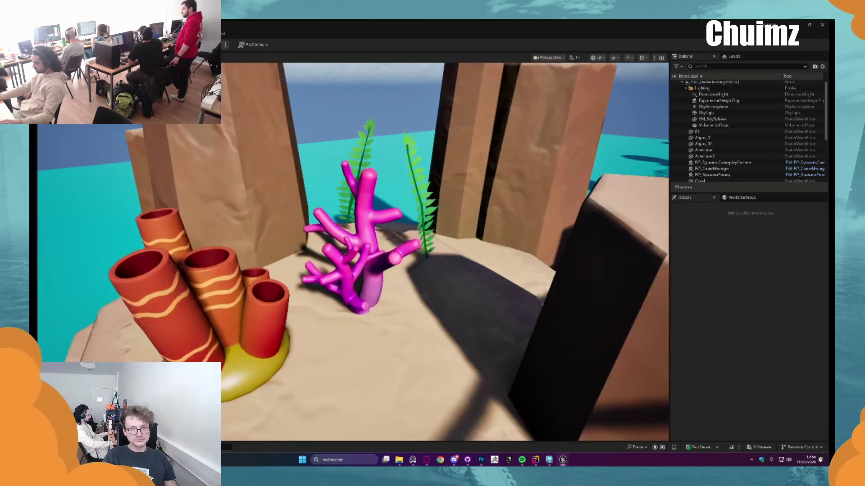
mouse_move(360, 270)
left_mouse_down()
mouse_move(360, 297)
mouse_move(373, 305)
left_mouse_up()
Duplicate the original coral again into a rotated third copy, Anemone3
left_click(342, 270)
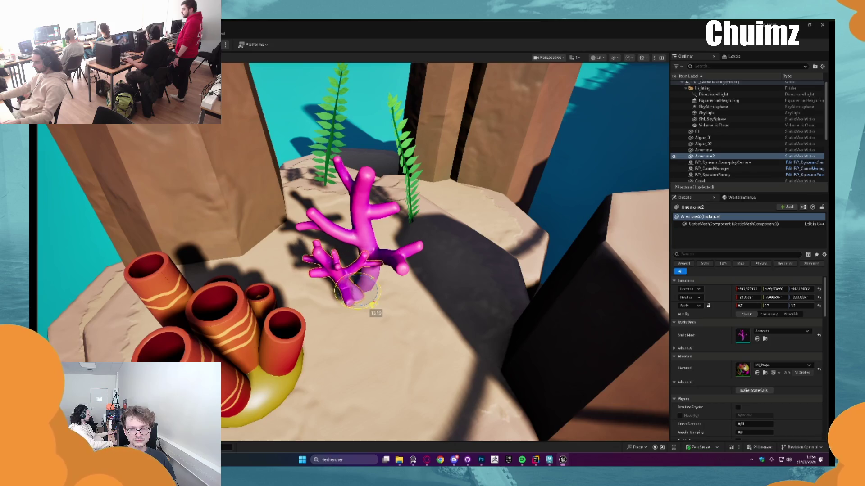
left_click(366, 212)
left_click_drag(366, 212, 337, 212)
mouse_move(358, 311)
left_mouse_down()
mouse_move(366, 287)
mouse_move(368, 311)
left_mouse_up()
left_click_drag(358, 282, 360, 280)
mouse_move(450, 338)
left_mouse_down()
mouse_move(373, 321)
mouse_move(373, 293)
mouse_move(374, 361)
mouse_move(374, 297)
left_mouse_up()
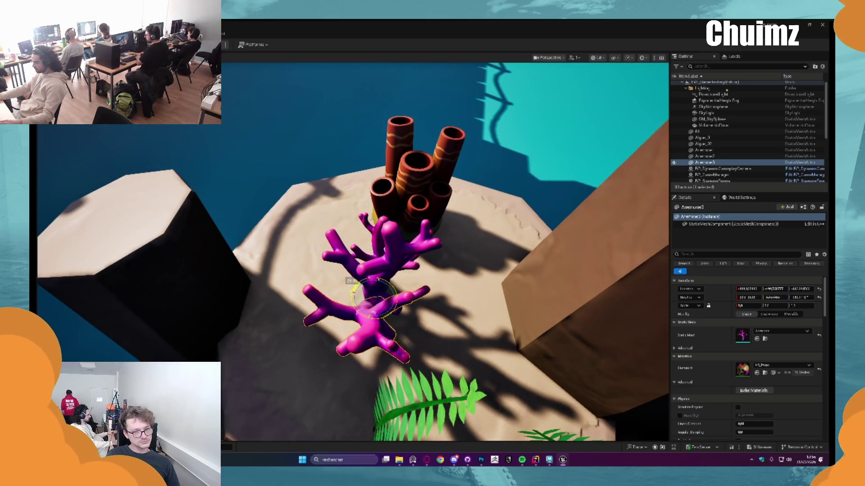
key("Escape")
left_click_drag(374, 298, 373, 279)
Nudge Anemone3 into place beside the other two corals
left_click(356, 216)
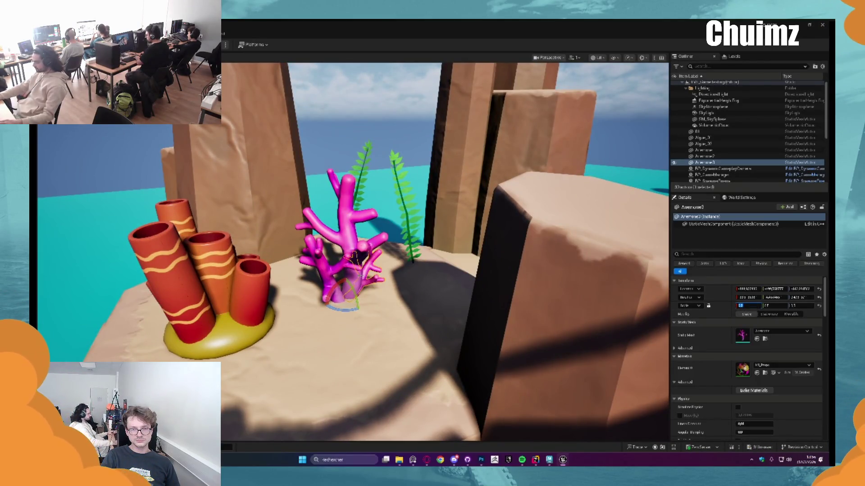
left_click_drag(374, 269, 388, 259)
mouse_move(301, 292)
left_mouse_down()
mouse_move(343, 299)
mouse_move(360, 290)
left_mouse_up()
key("Escape")
scroll(365, 254, "down", 10)
scroll(365, 254, "up", 10)
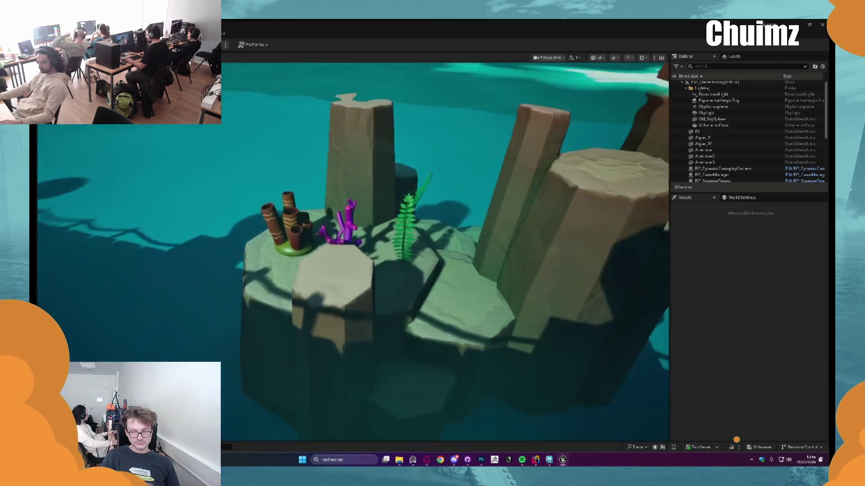
scroll(387, 226, "up", 3)
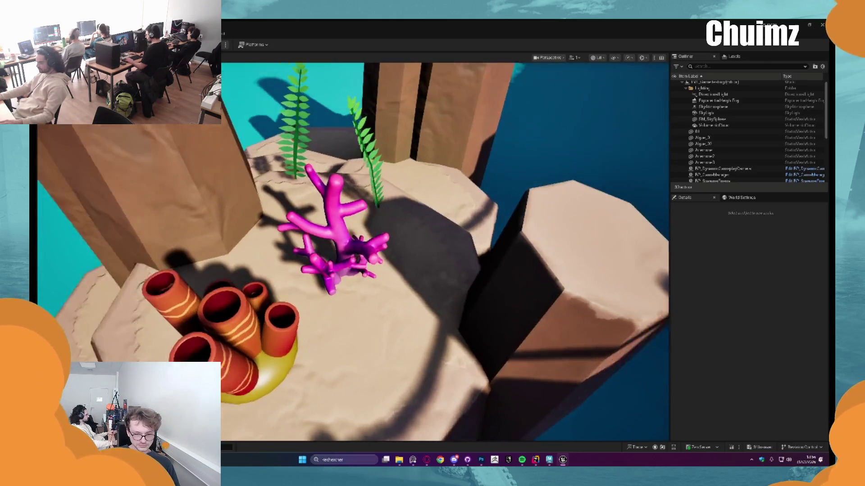
Duplicate the green seaweed as a rotated copy, shift it right and set its scale to 0.8
left_click(387, 195)
scroll(389, 196, "down", 3)
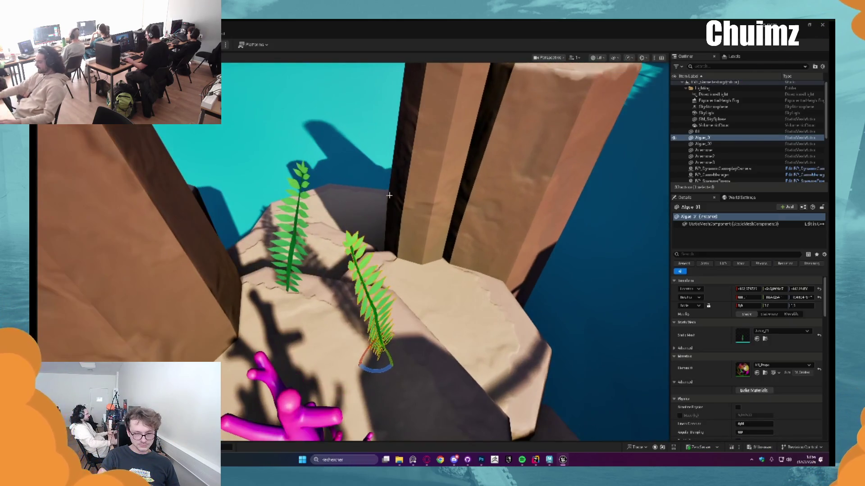
scroll(389, 195, "up", 5)
scroll(389, 195, "down", 2)
scroll(412, 251, "down", 3)
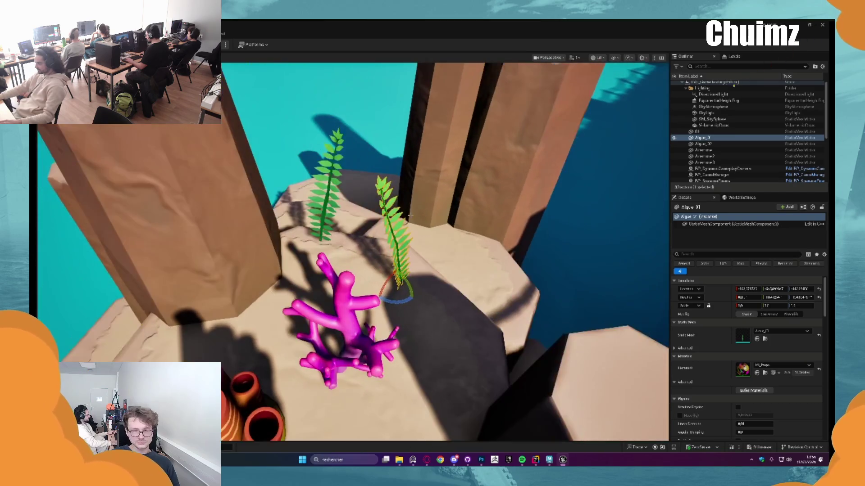
scroll(412, 251, "up", 6)
scroll(412, 251, "down", 2)
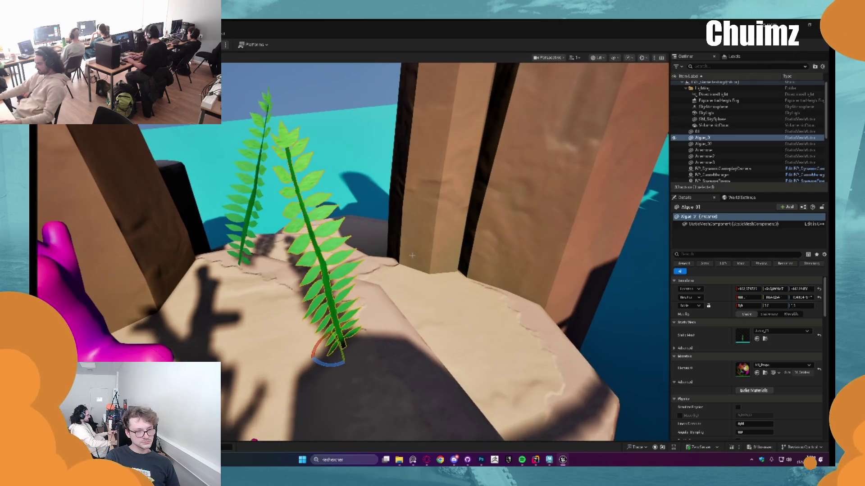
left_click_drag(326, 364, 149, 259)
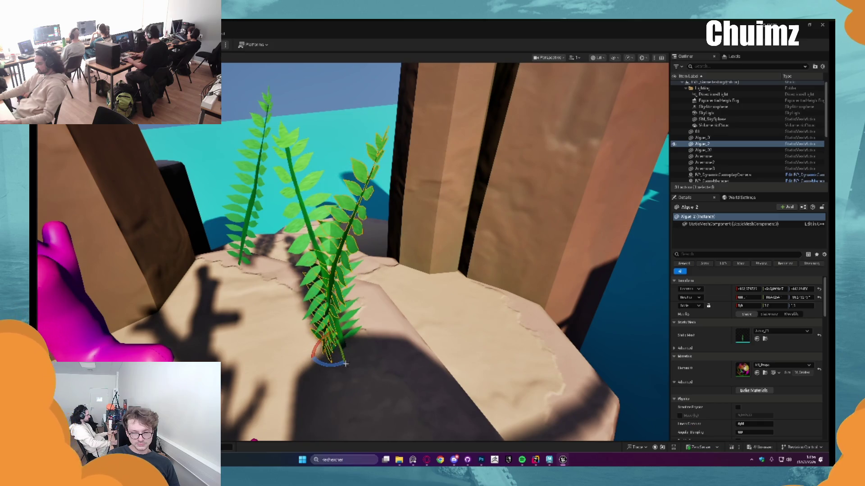
mouse_move(331, 356)
left_mouse_down()
mouse_move(353, 346)
mouse_move(357, 322)
left_mouse_up()
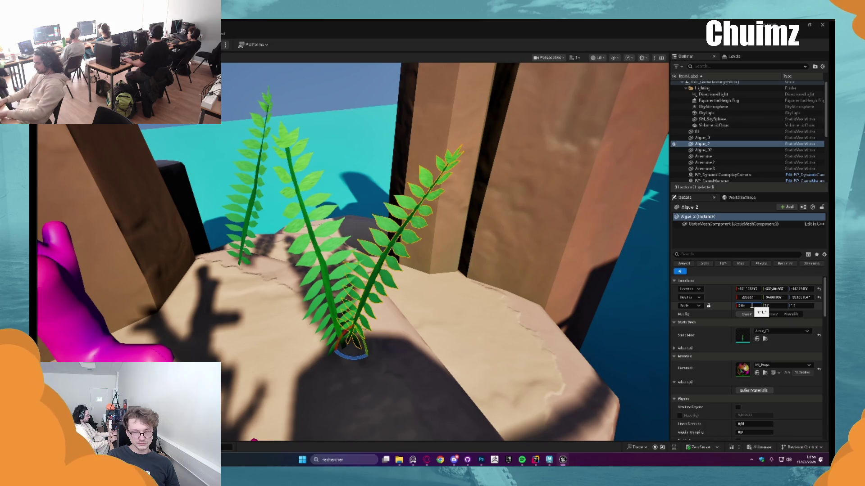
type("0.8")
key("Return")
Tilt the seaweed further to the right and pull the view back from it
left_click_drag(350, 357, 367, 377)
key("e")
scroll(369, 330, "up", 3)
left_click_drag(344, 340, 344, 311)
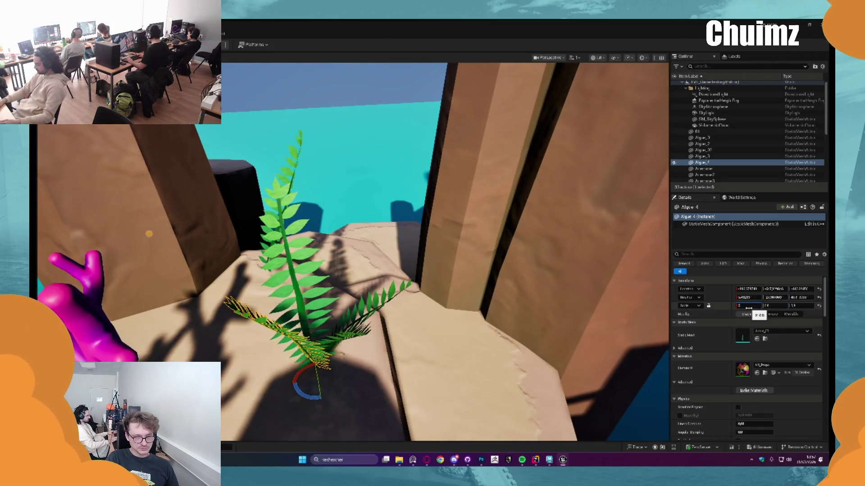
mouse_move(433, 288)
left_mouse_down()
mouse_move(429, 279)
mouse_move(419, 293)
mouse_move(427, 287)
left_mouse_up()
key("Escape")
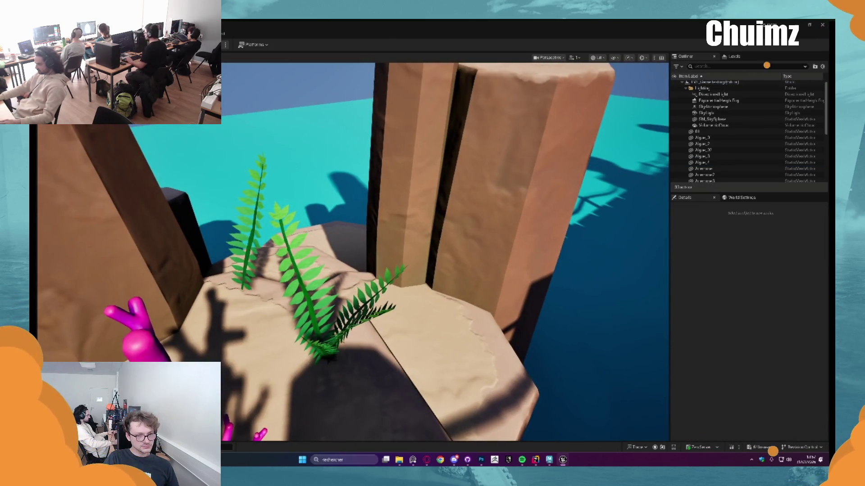
Move the left seaweed beside the centre fern, stand it upright, and add a copy tipped bottom-left
left_click(252, 225)
mouse_move(254, 265)
left_mouse_down()
mouse_move(336, 320)
mouse_move(330, 304)
left_mouse_up()
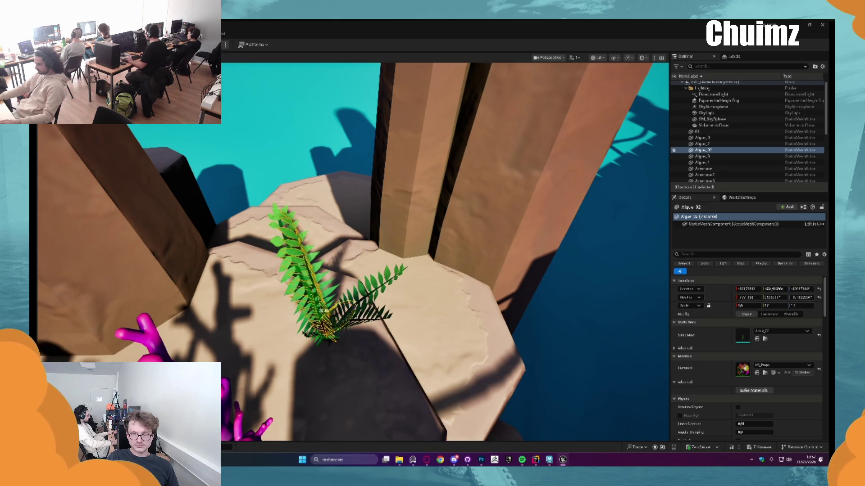
mouse_move(358, 337)
left_mouse_down()
mouse_move(328, 342)
mouse_move(353, 334)
left_mouse_up()
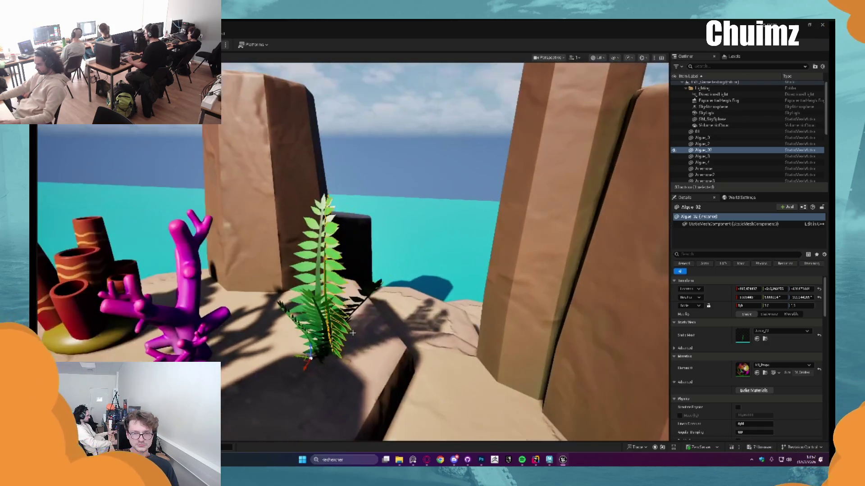
mouse_move(298, 377)
left_mouse_down()
mouse_move(315, 335)
mouse_move(346, 319)
left_mouse_up()
mouse_move(316, 379)
left_mouse_down()
mouse_move(324, 374)
mouse_move(321, 324)
mouse_move(352, 318)
left_mouse_up()
key("w")
key("e")
left_click_drag(335, 259, 323, 265)
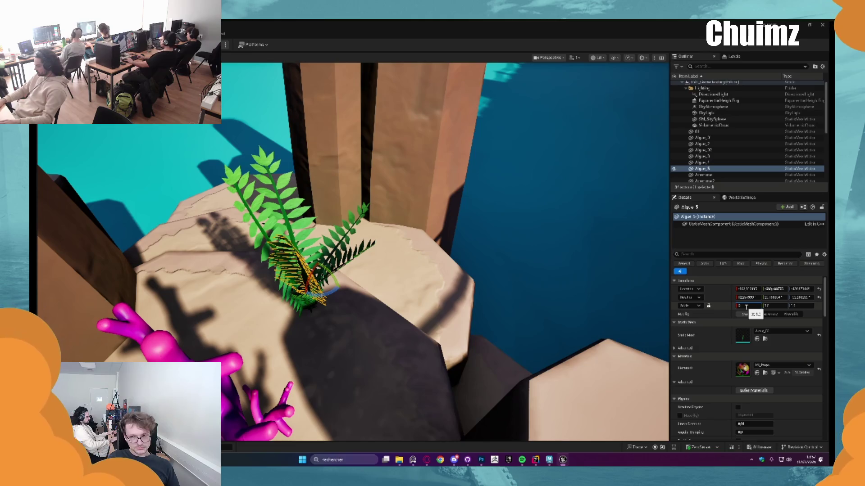
Select the overlapping seaweed plant and commit its new scale value
left_click_drag(401, 244, 388, 252)
left_click(307, 280)
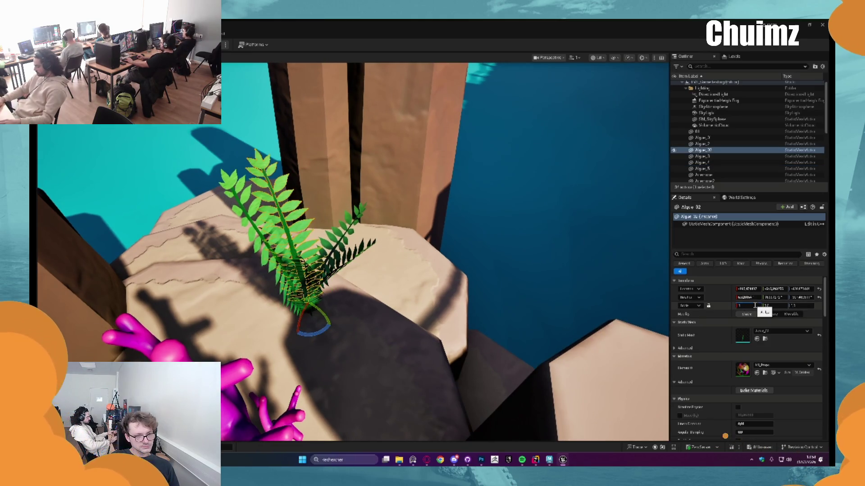
key("Return")
scroll(388, 260, "down", 5)
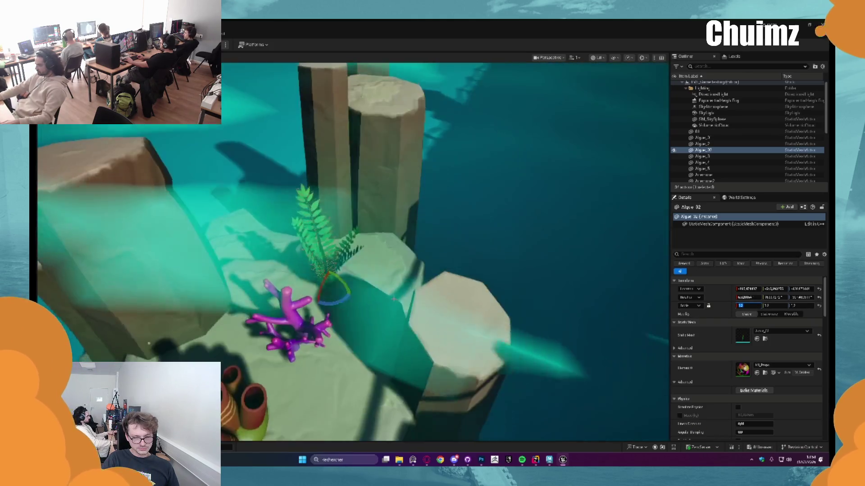
Select both pink anemone pieces from a lower angle and group them with Ctrl+G
key("Escape")
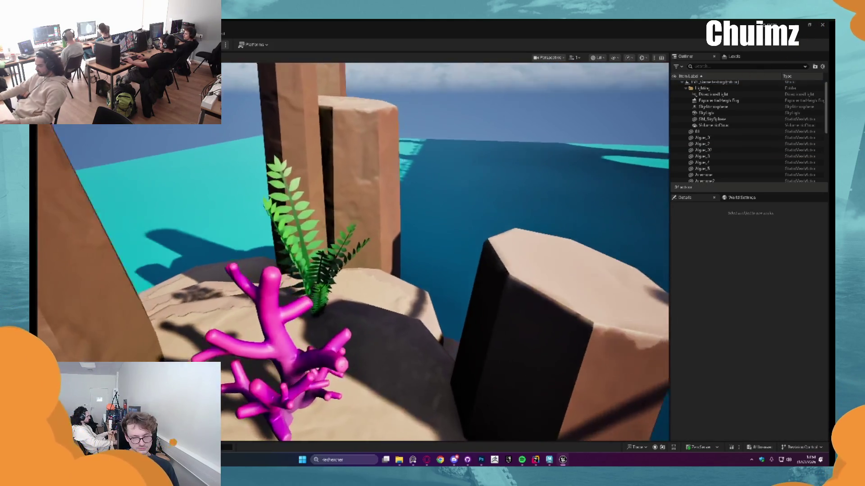
scroll(389, 260, "down", 10)
scroll(382, 263, "up", 10)
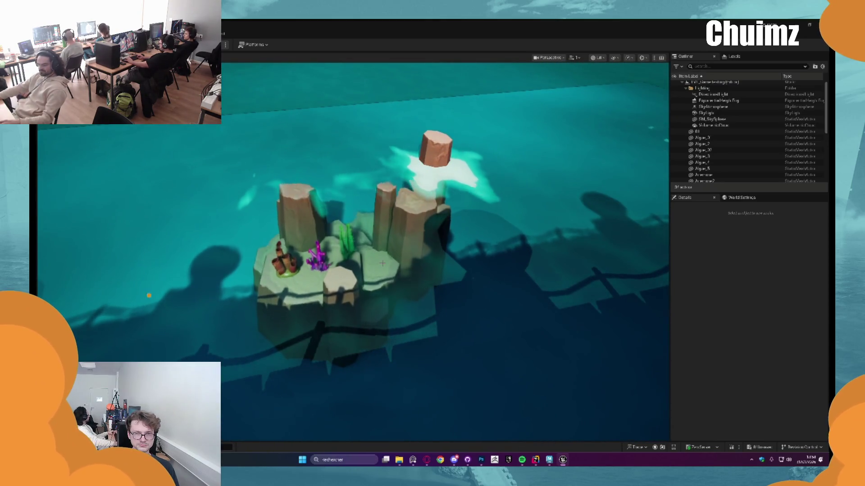
scroll(382, 263, "up", 10)
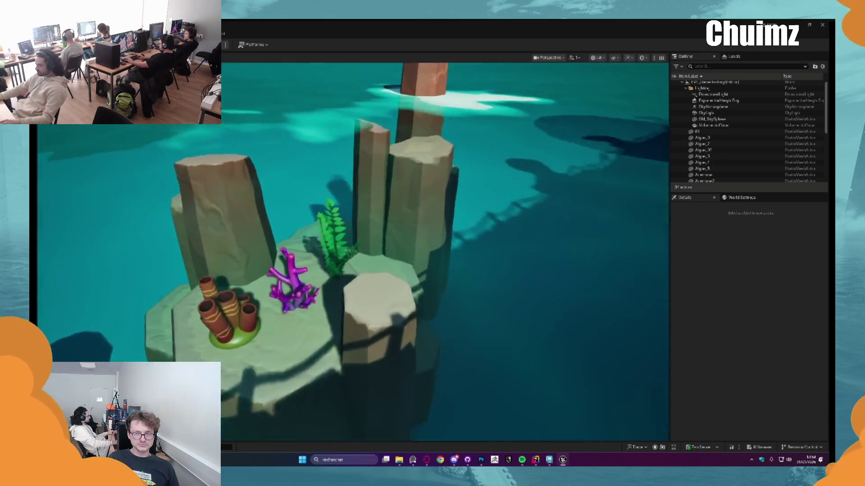
scroll(361, 265, "up", 2)
left_click(309, 243)
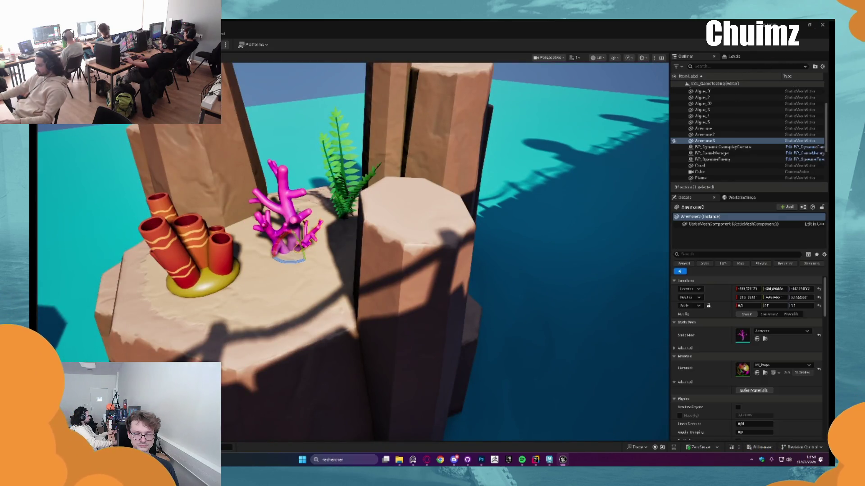
key("Escape")
mouse_move(319, 197)
left_mouse_down()
mouse_move(319, 212)
mouse_move(401, 230)
mouse_move(308, 212)
mouse_move(297, 314)
left_mouse_up()
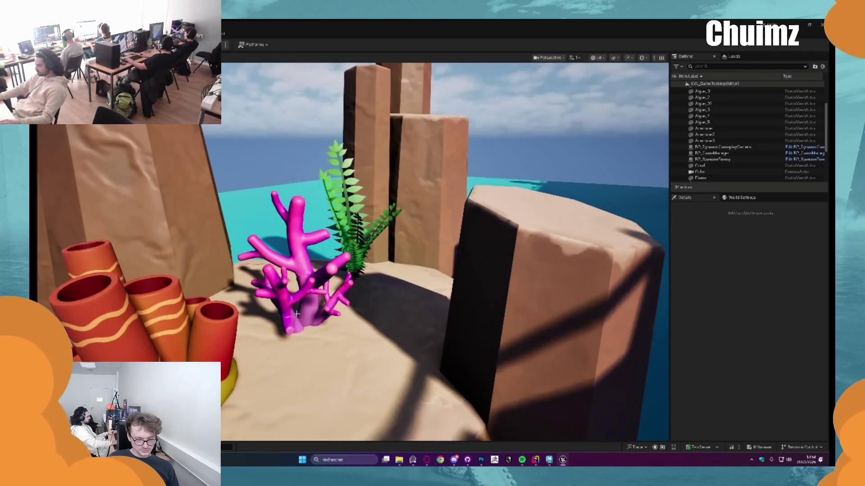
left_click(299, 315)
left_click(306, 324, "ctrl")
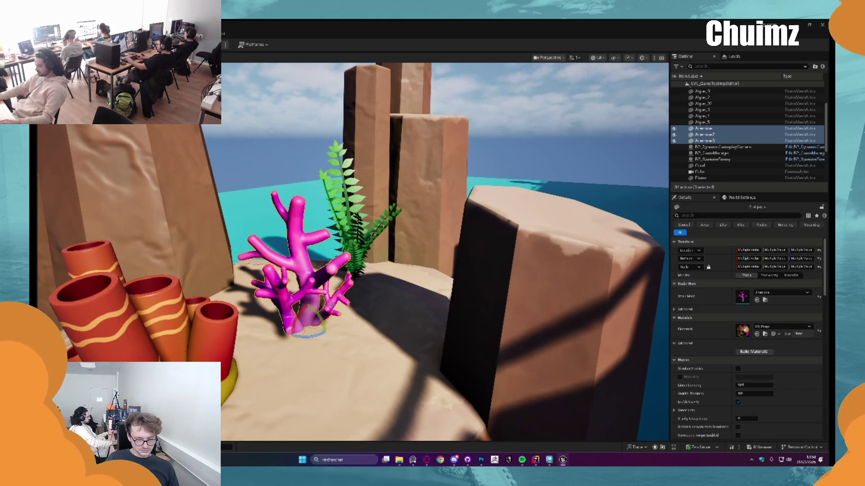
key("ctrl+g")
key("f")
Alt-drag a copy of the anemone group onto the right rock side
mouse_move(336, 269)
left_mouse_down("alt")
mouse_move(480, 307)
mouse_move(406, 266)
mouse_move(243, 243)
left_mouse_up("alt")
scroll(441, 301, "down", 3)
key("Escape")
key("ctrl+z")
key("f")
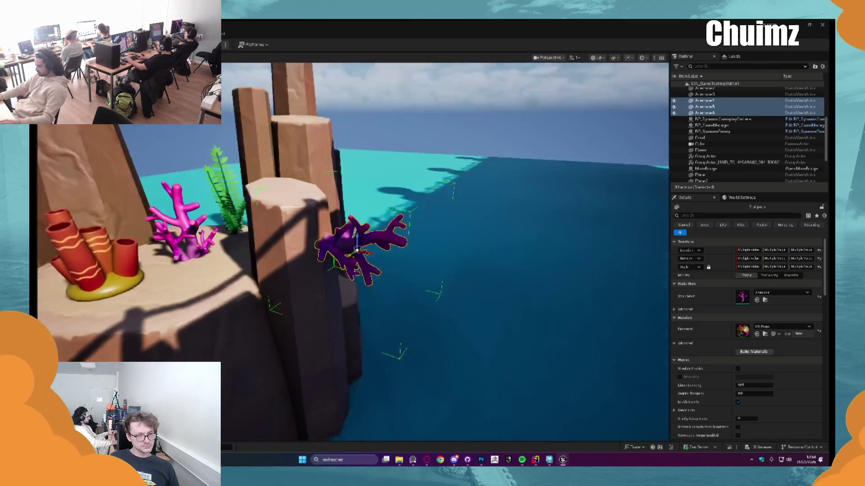
Duplicate the anemones again and place the copies on the left rock edge
mouse_move(466, 198)
left_mouse_down("alt")
mouse_move(135, 265)
mouse_move(45, 205)
mouse_move(54, 286)
left_mouse_up("alt")
key("f")
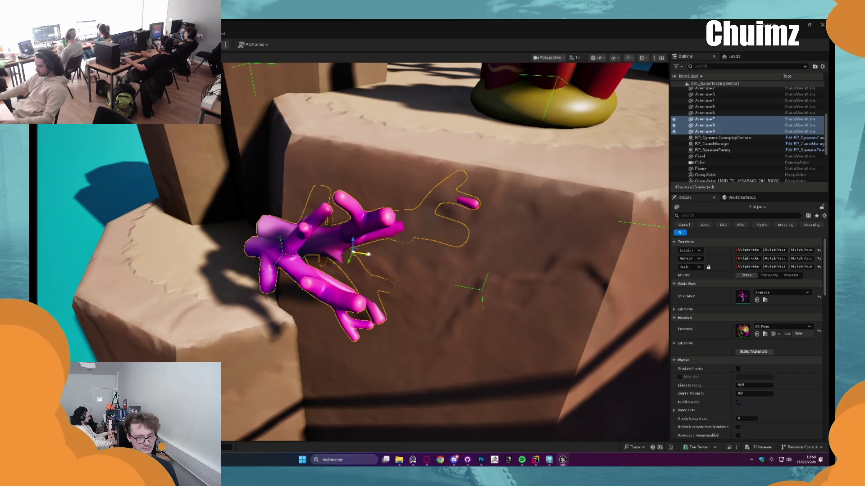
mouse_move(354, 250)
left_mouse_down()
mouse_move(255, 238)
mouse_move(178, 212)
mouse_move(178, 204)
left_mouse_up()
key("w")
key("Escape")
scroll(445, 252, "down", 5)
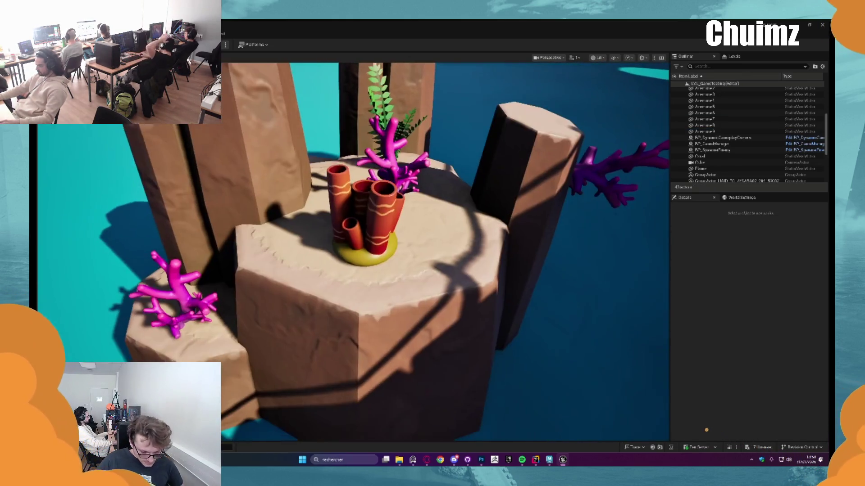
left_click(386, 252)
Shrink the Coral2 copy to about 0.8 scale and move it beside the original tube coral
mouse_move(365, 243)
left_mouse_down()
mouse_move(316, 281)
mouse_move(307, 273)
mouse_move(315, 278)
mouse_move(310, 288)
mouse_move(374, 294)
mouse_move(360, 299)
mouse_move(335, 252)
mouse_move(336, 259)
left_mouse_up()
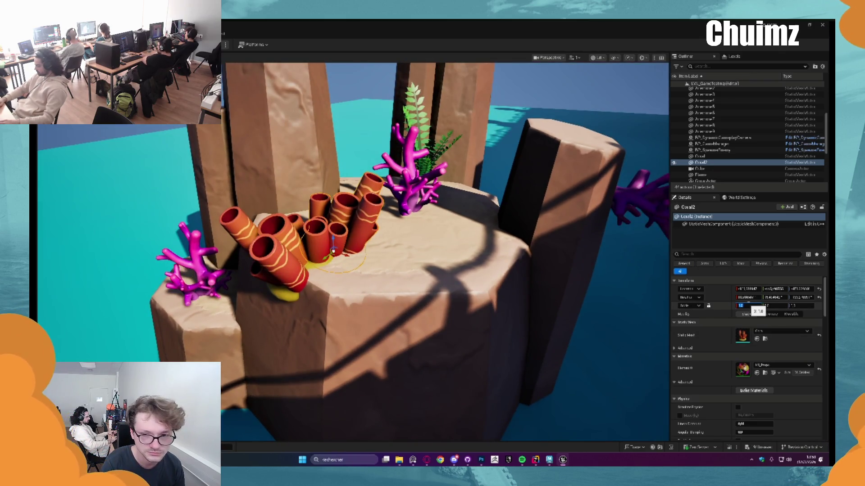
left_click_drag(748, 306, 744, 306)
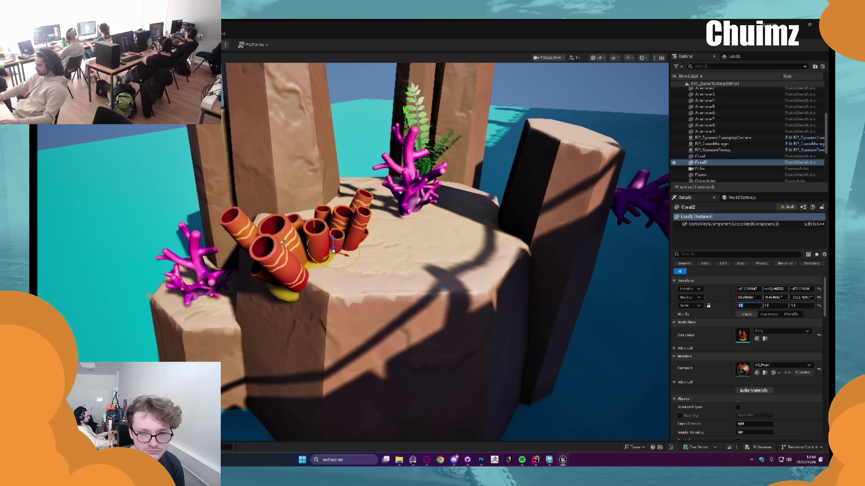
mouse_move(337, 256)
left_mouse_down()
mouse_move(336, 284)
mouse_move(324, 269)
mouse_move(320, 285)
left_mouse_up()
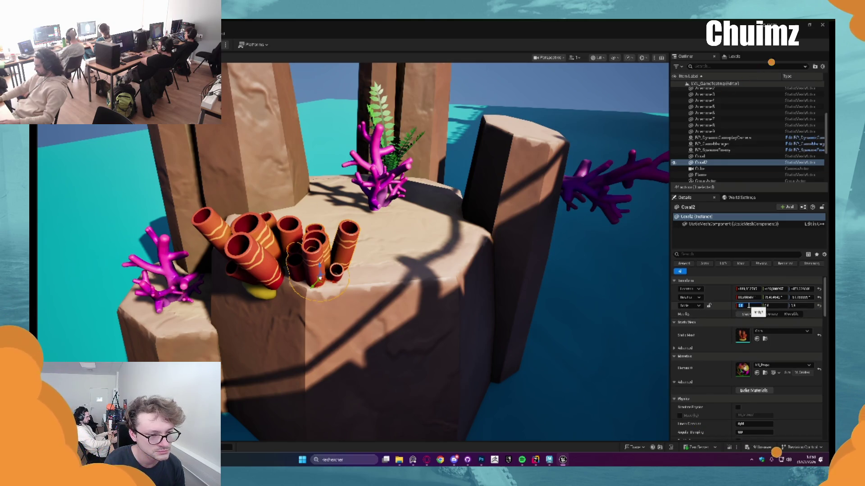
key("Return")
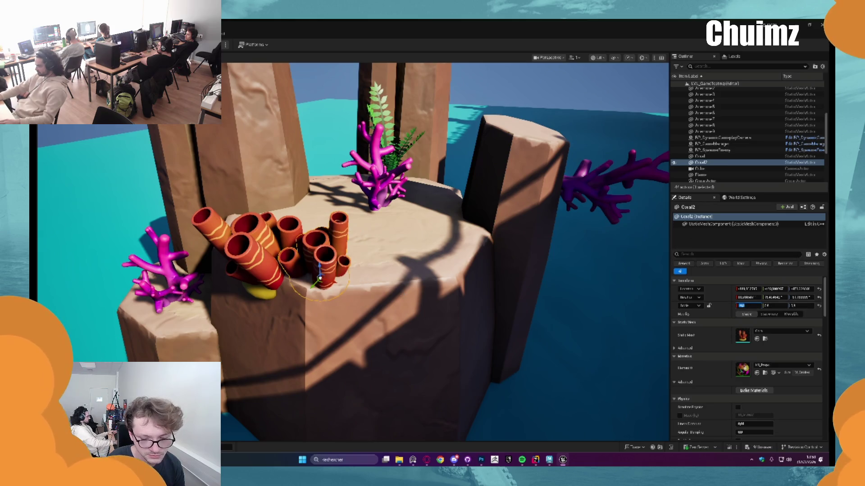
key("f")
left_click_drag(349, 277, 345, 299)
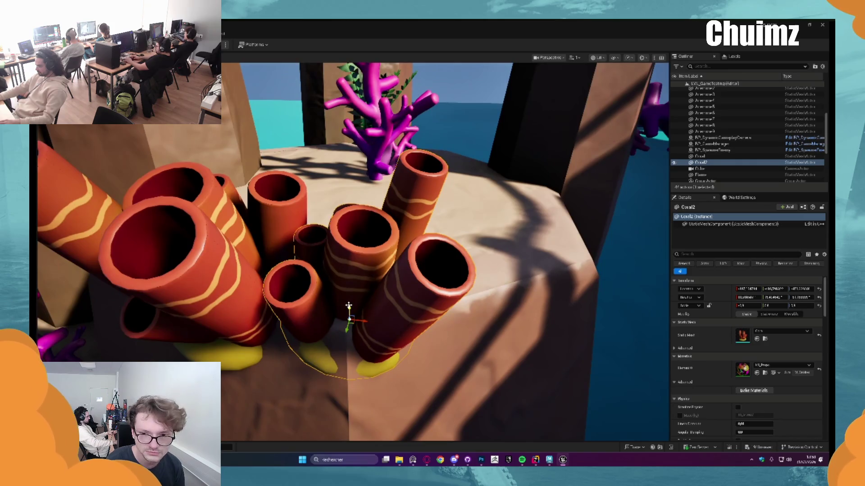
scroll(349, 306, "down", 10)
key("Escape")
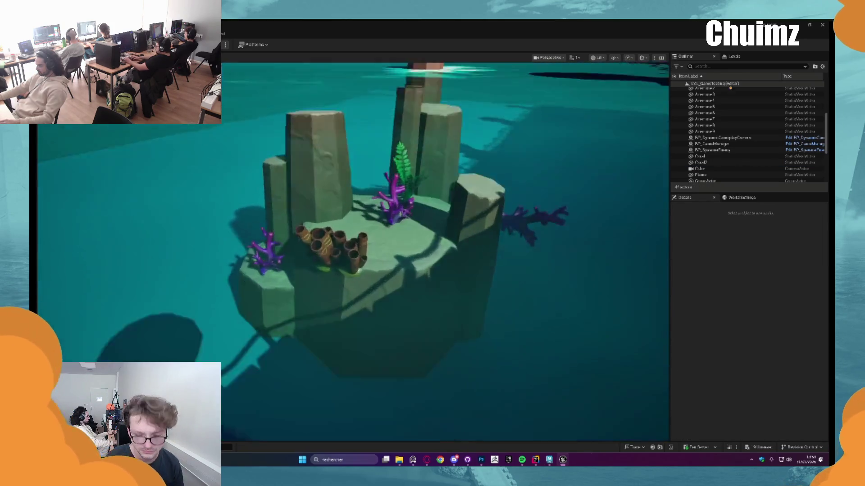
Alt-drag the tube coral to the right to create Coral3 beside the cluster
scroll(396, 221, "up", 5)
scroll(397, 221, "up", 4)
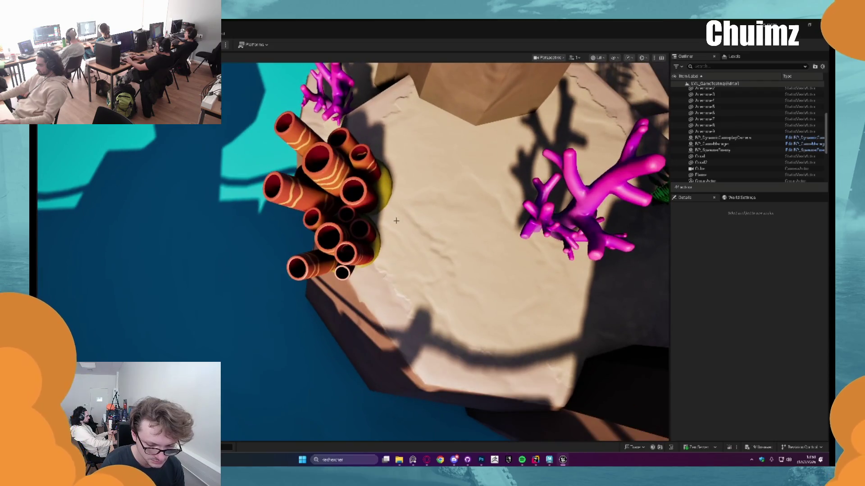
left_click(392, 211)
mouse_move(352, 196)
left_mouse_down()
mouse_move(400, 240)
mouse_move(393, 229)
mouse_move(396, 238)
mouse_move(381, 247)
left_mouse_up()
key("Escape")
scroll(387, 278, "down", 10)
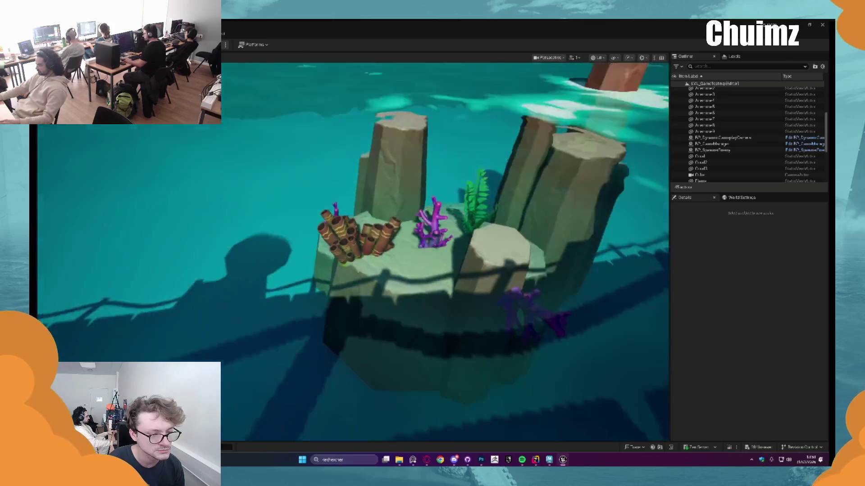
scroll(445, 252, "up", 10)
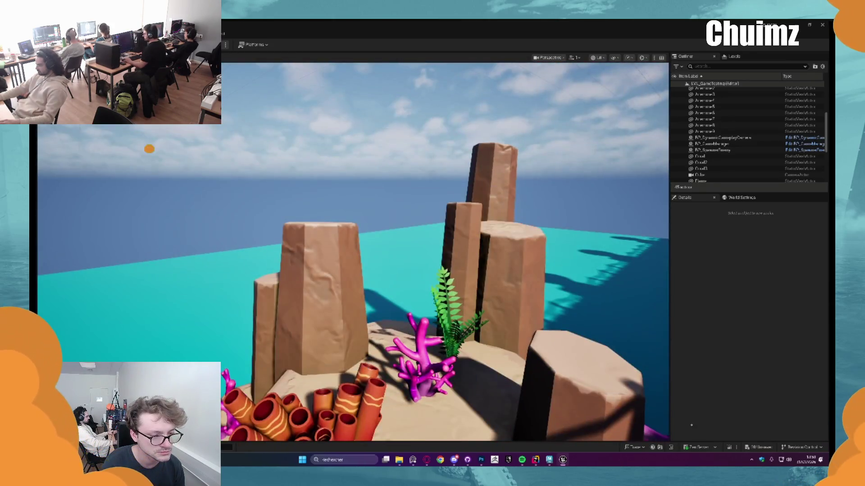
Duplicate the third coral with Ctrl+D as Coral4 and slide it along the pillar wall
left_click(315, 406)
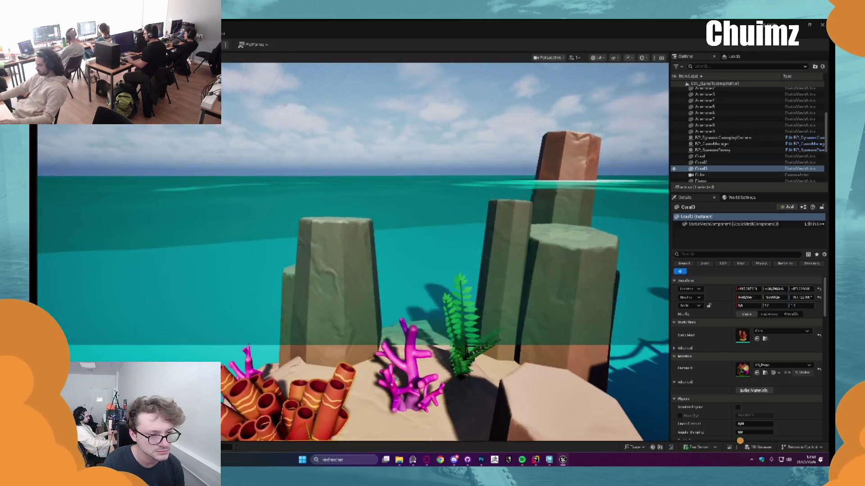
key("ctrl+d")
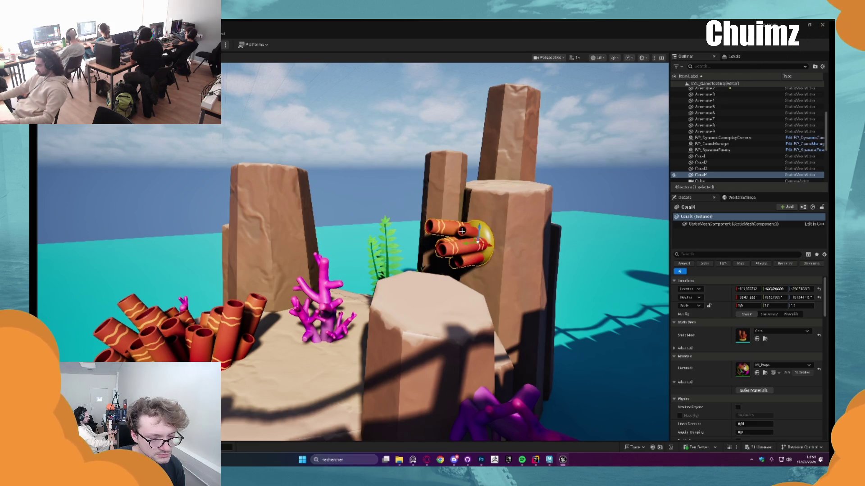
key("f")
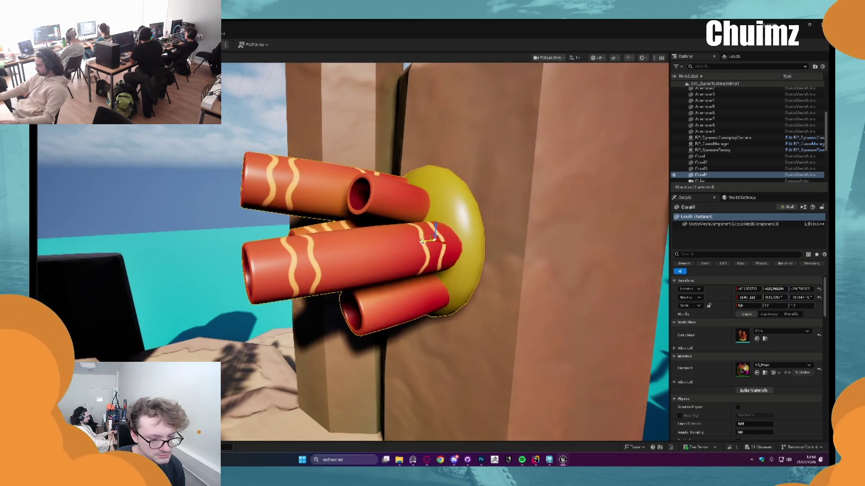
mouse_move(422, 242)
left_mouse_down()
mouse_move(460, 236)
mouse_move(449, 212)
left_mouse_up()
key("Escape")
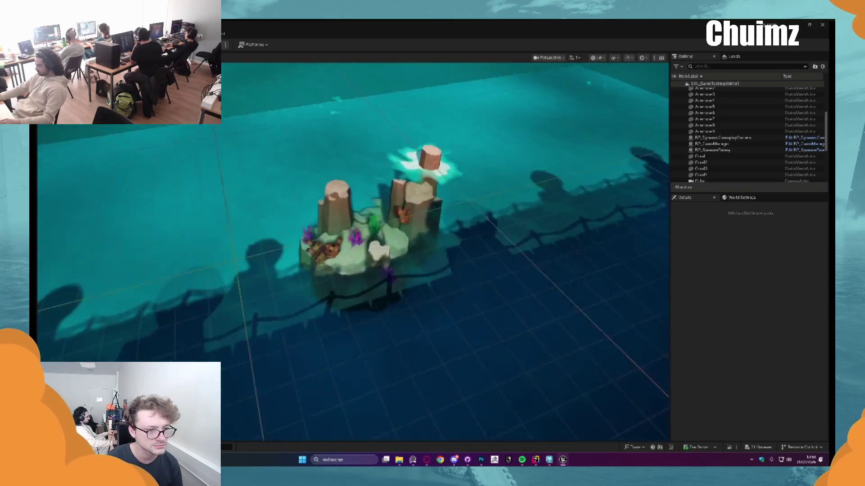
Place the C4 rock from the Content Drawer's static meshes and position it in the sea
key("ctrl+space")
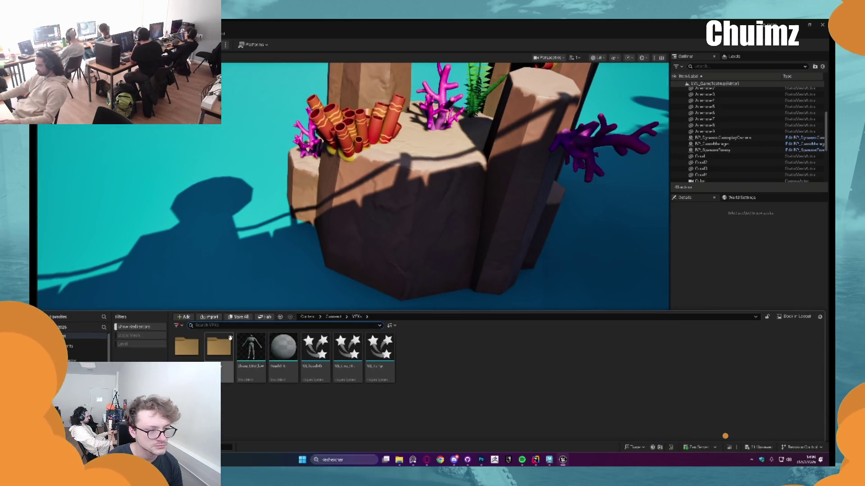
left_click(333, 317)
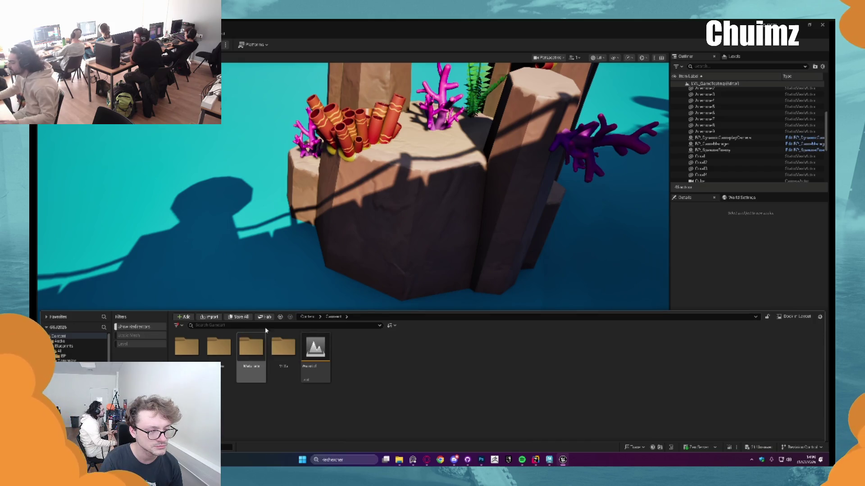
left_click(306, 317)
left_click(129, 336)
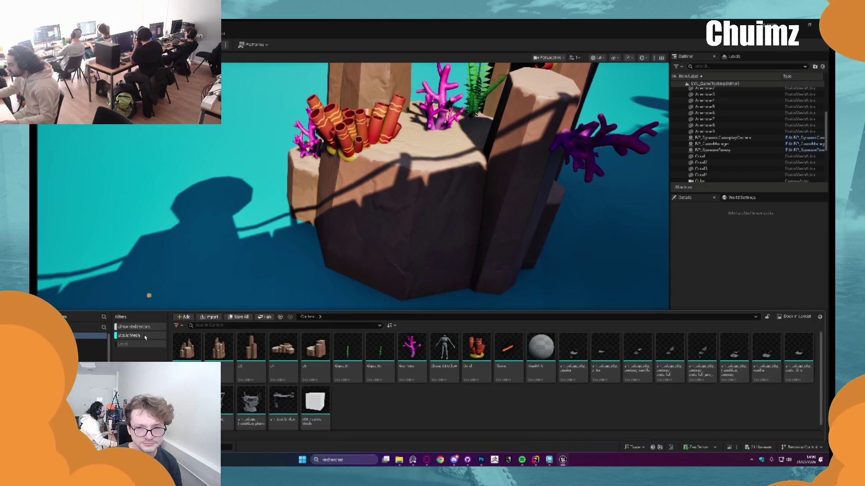
mouse_move(301, 349)
left_mouse_down()
mouse_move(164, 252)
mouse_move(131, 257)
left_mouse_up()
key("w")
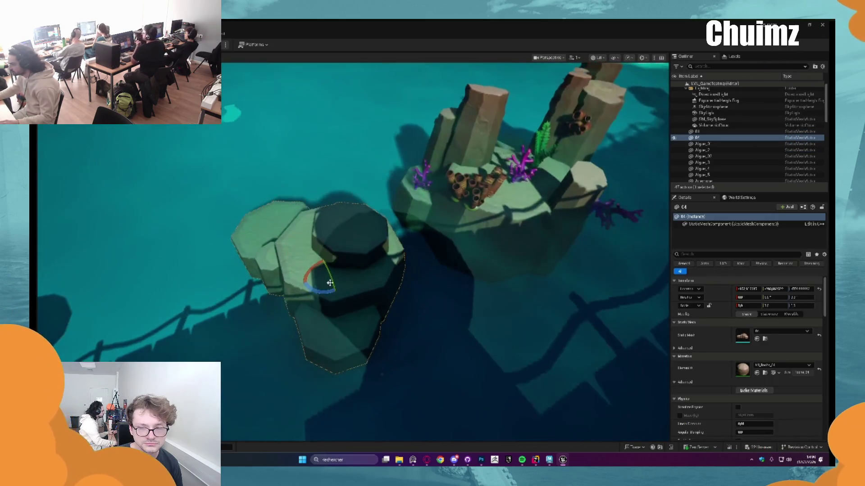
mouse_move(316, 315)
left_mouse_down()
mouse_move(338, 267)
mouse_move(333, 194)
mouse_move(306, 178)
left_mouse_up()
key("e")
Drag the tall C3 rock pillar into the scene and reselect it
key("ctrl+space")
mouse_move(263, 368)
left_mouse_down()
mouse_move(406, 113)
mouse_move(393, 147)
left_mouse_up()
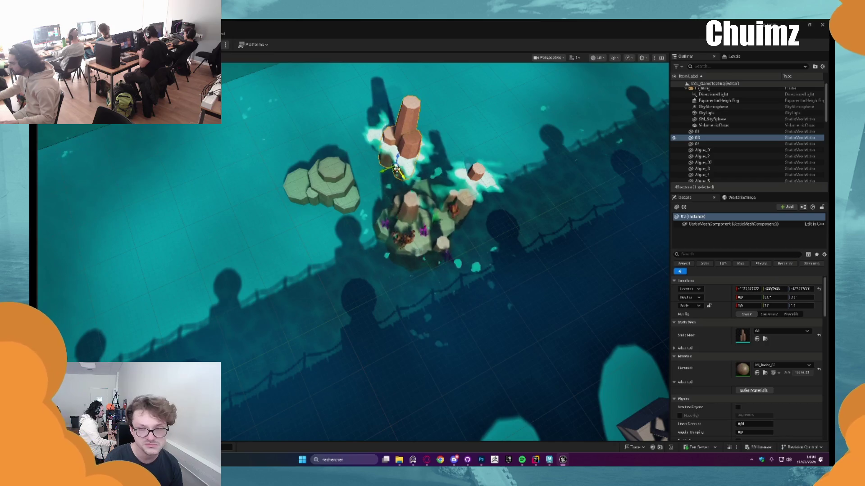
left_click(450, 90)
left_click_drag(451, 91, 455, 140)
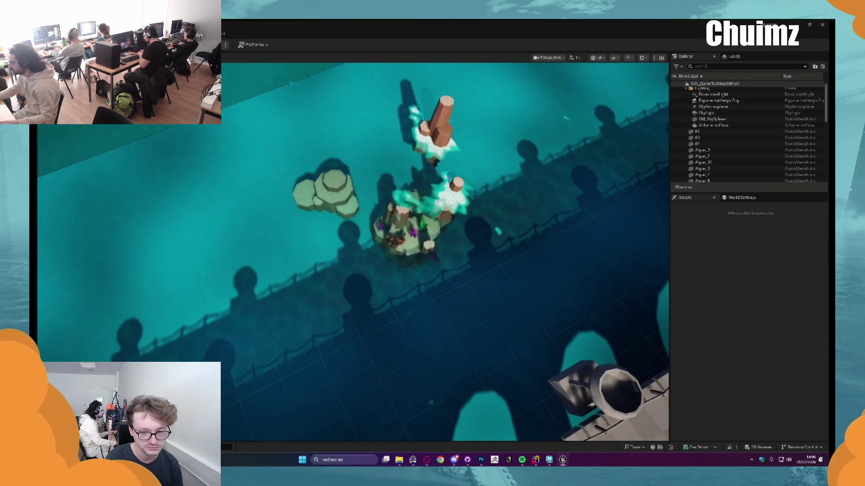
left_click(457, 140)
mouse_move(399, 460)
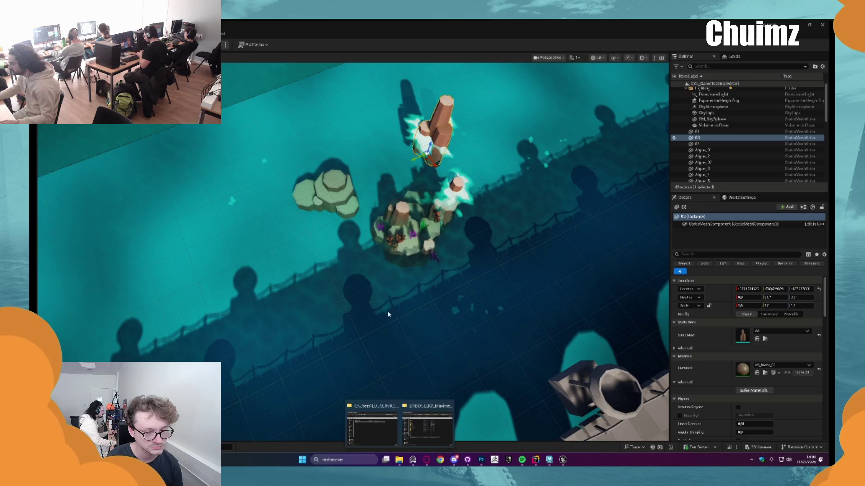
left_click(427, 426)
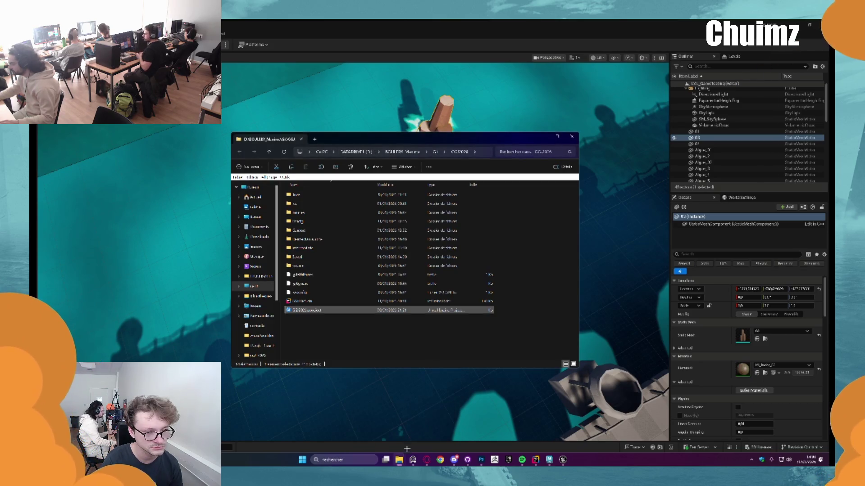
left_click(372, 424)
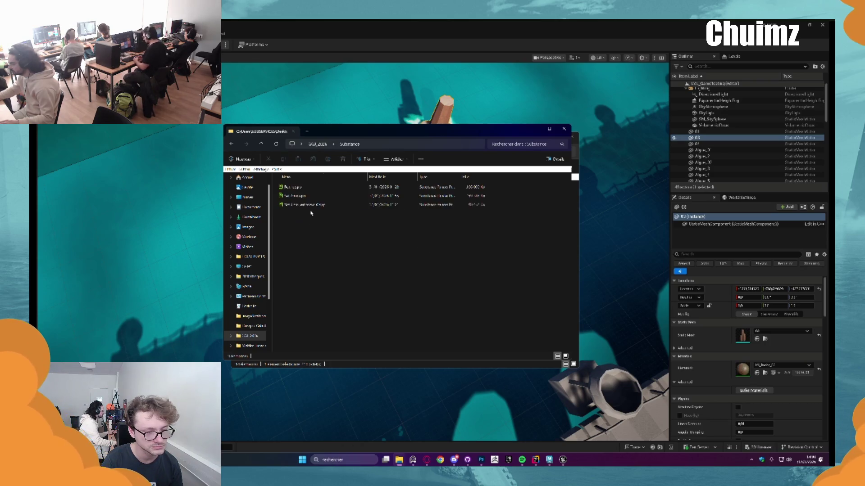
left_click(538, 129)
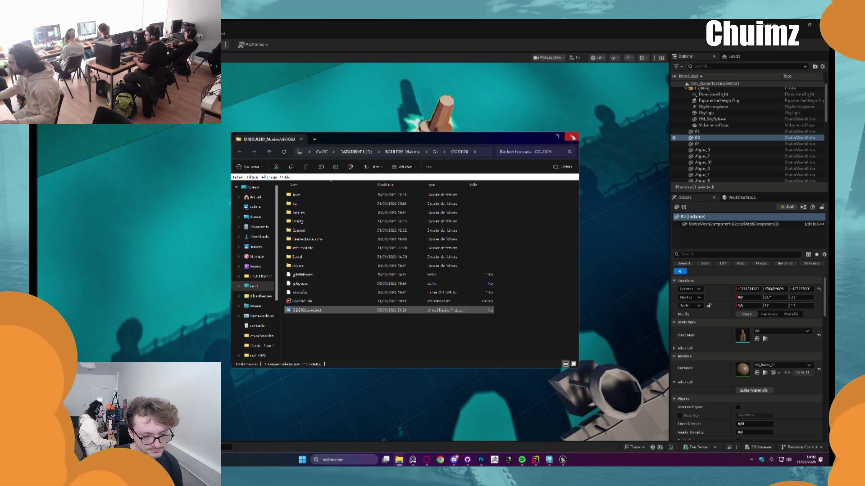
left_click(536, 131)
scroll(454, 201, "up", 5)
scroll(454, 201, "up", 10)
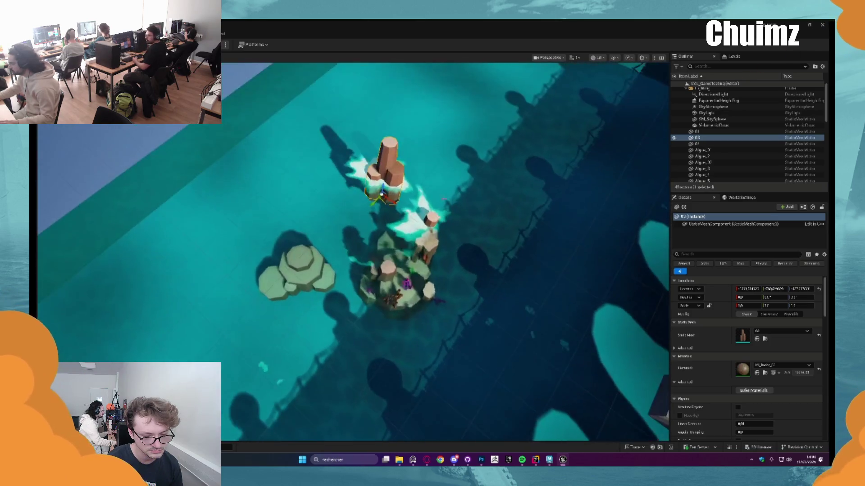
Lower the pillar onto the sea floor and rotate it about -52.9 degrees
scroll(454, 201, "down", 5)
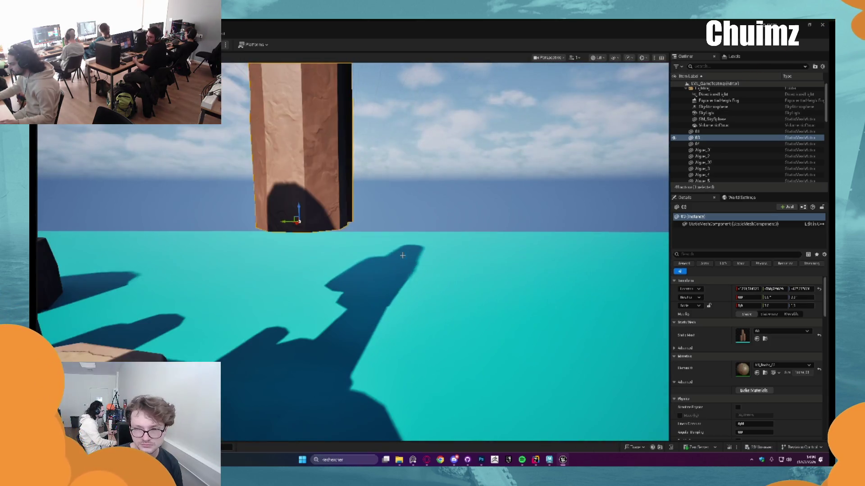
mouse_move(329, 207)
left_mouse_down()
mouse_move(331, 315)
mouse_move(344, 333)
left_mouse_up()
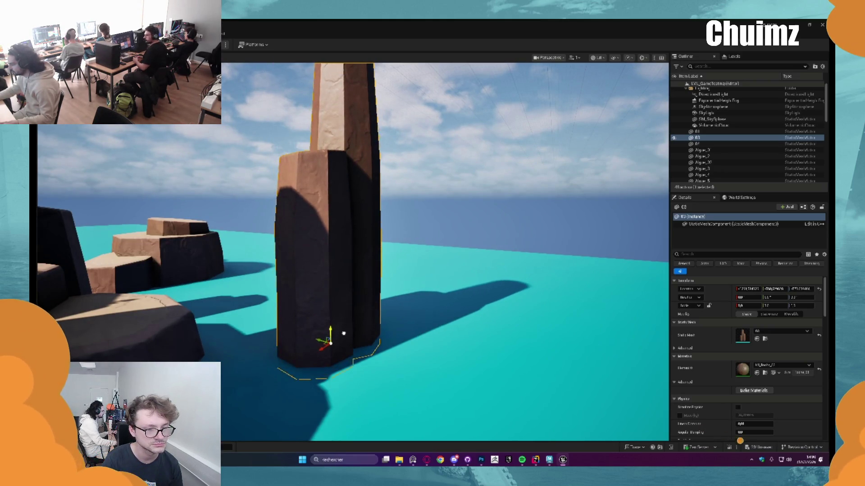
scroll(343, 329, "down", 8)
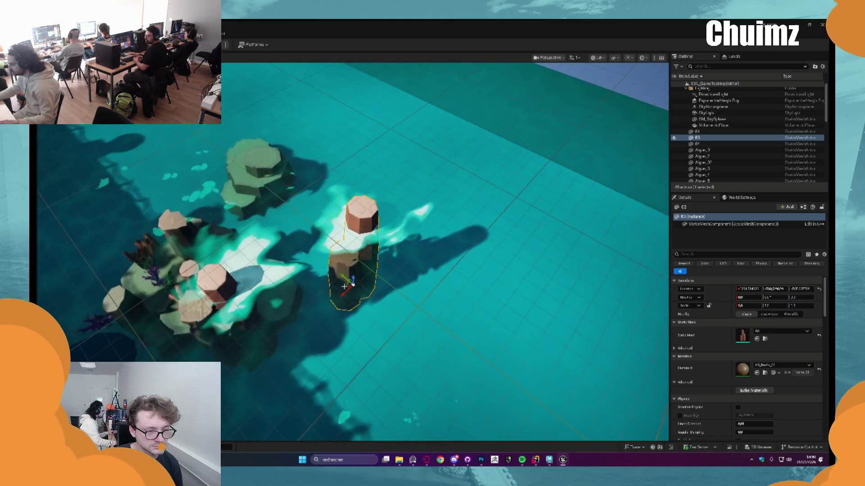
key("e")
mouse_move(360, 257)
left_mouse_down()
mouse_move(380, 263)
mouse_move(352, 256)
mouse_move(351, 267)
left_mouse_up()
key("Escape")
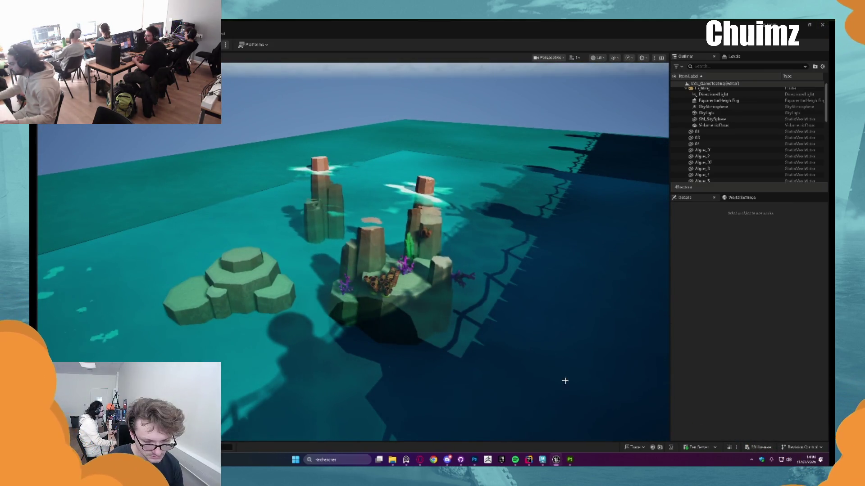
left_click(571, 460)
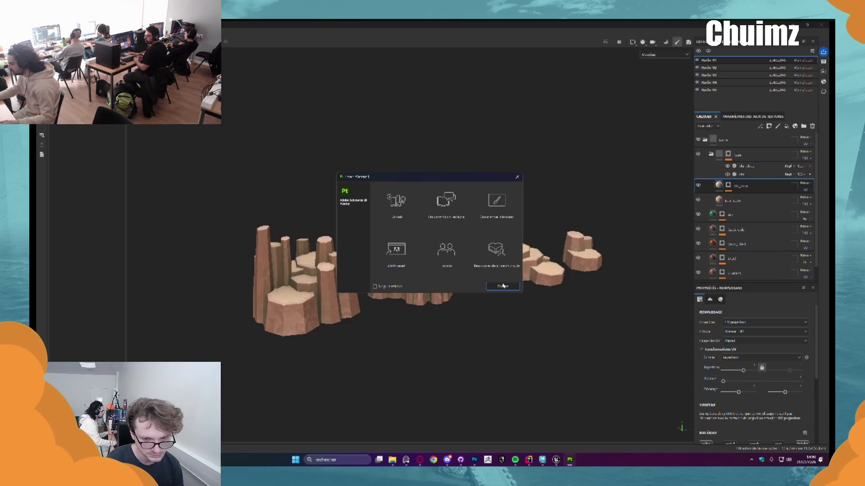
Dismiss the Substance Painter welcome dialog and look over the rock pillars
left_click(502, 286)
left_click_drag(502, 286, 328, 279)
scroll(328, 279, "up", 5)
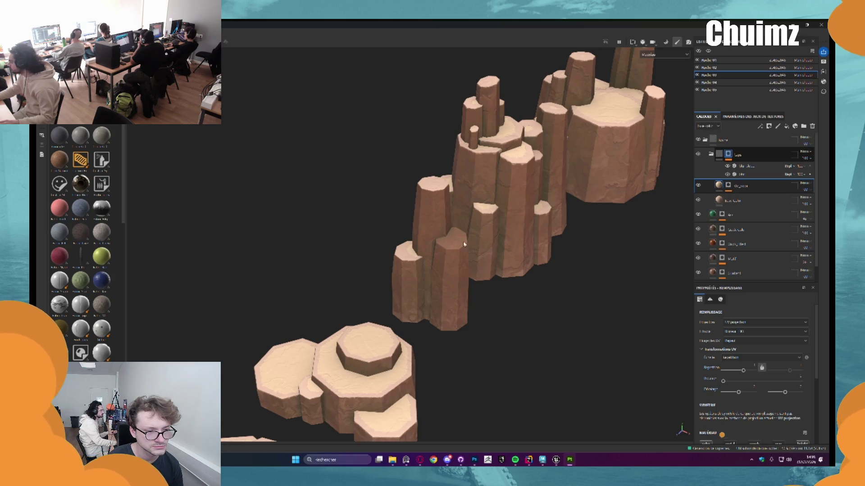
key("ctrl+z")
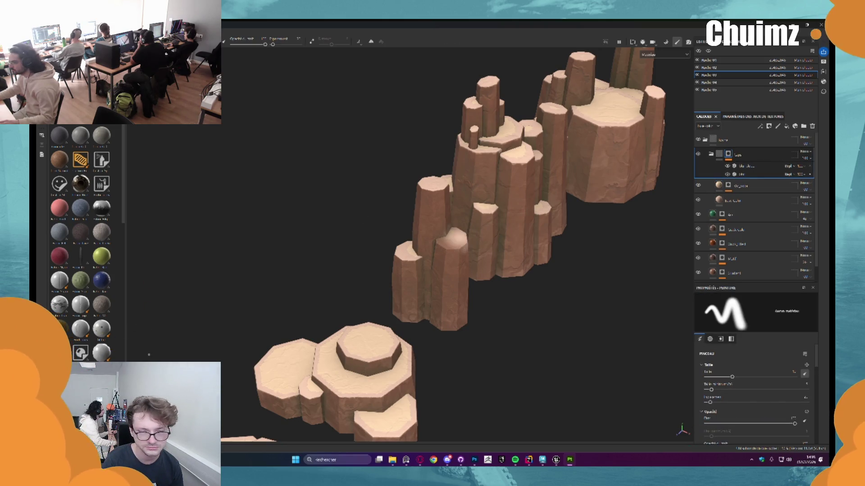
key("4")
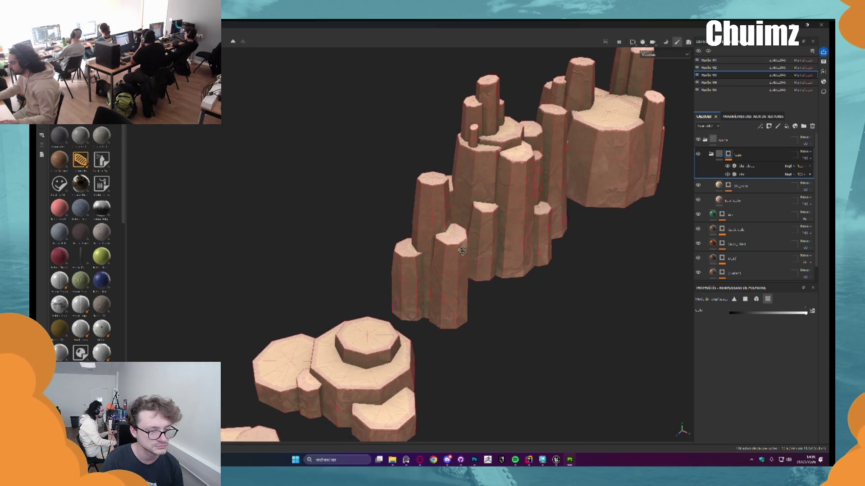
left_click_drag(453, 243, 432, 246)
scroll(422, 247, "up", 3)
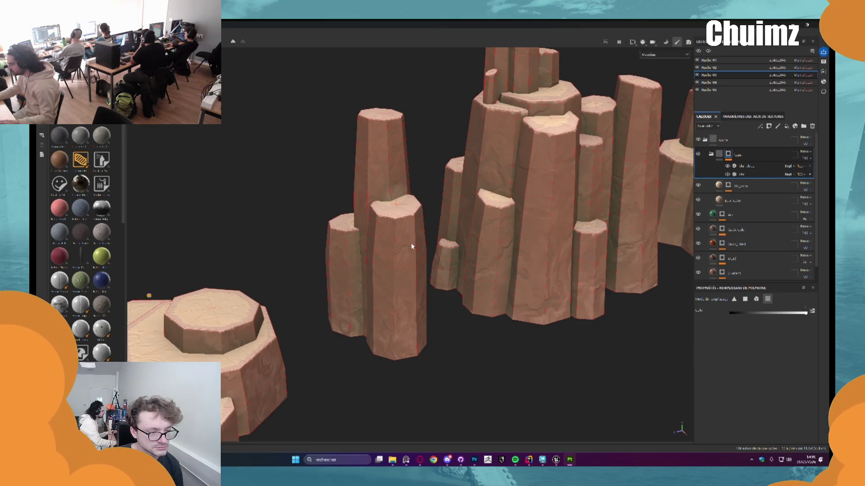
scroll(411, 246, "down", 6)
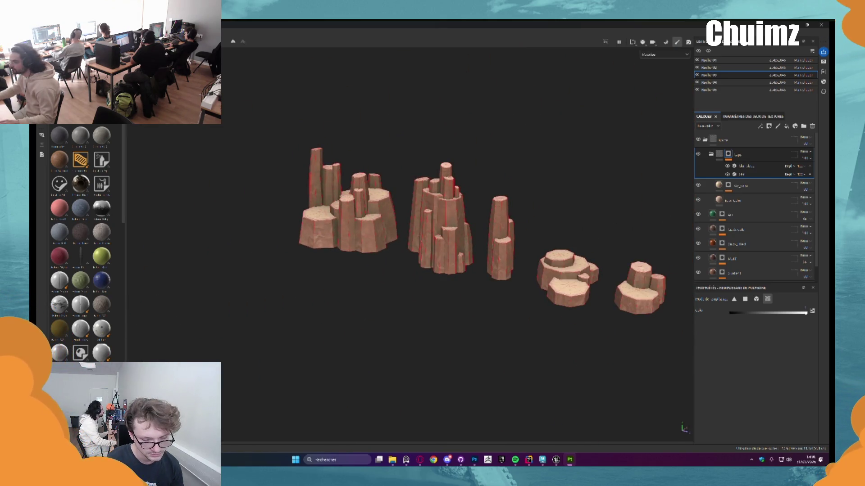
Run Export Textures for the rock meshes, close the results, and save with Enregistrer
left_click(68, 129)
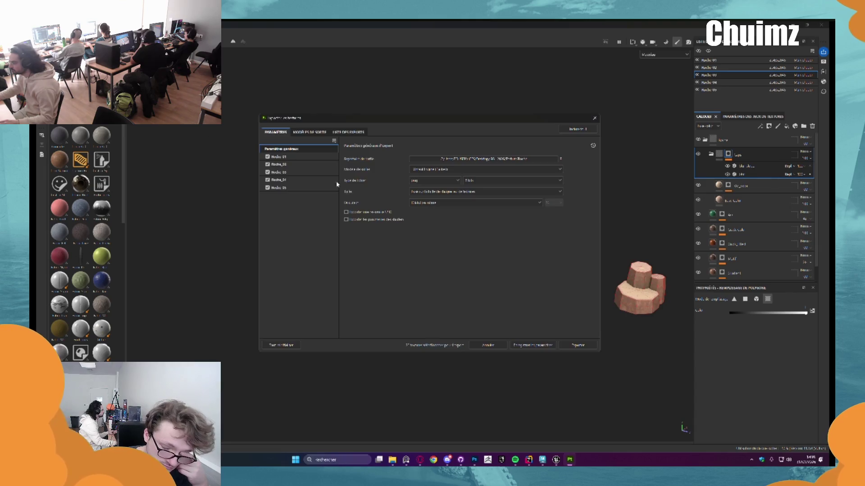
left_click(578, 345)
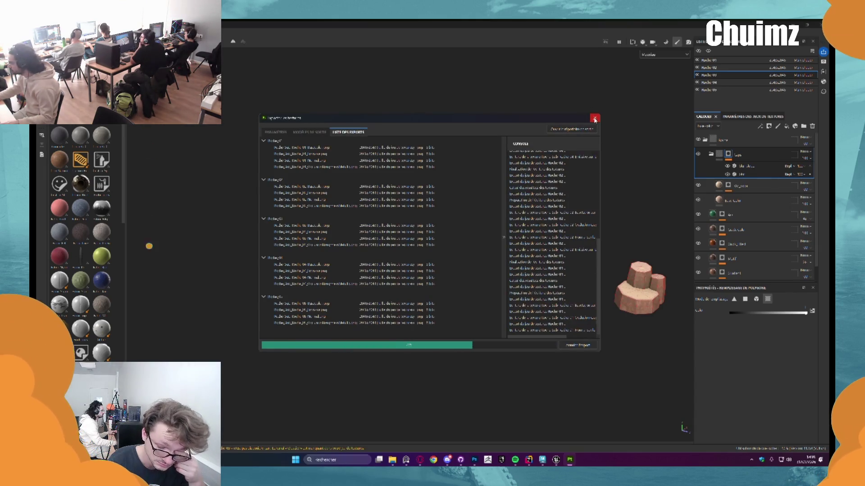
left_click(594, 118)
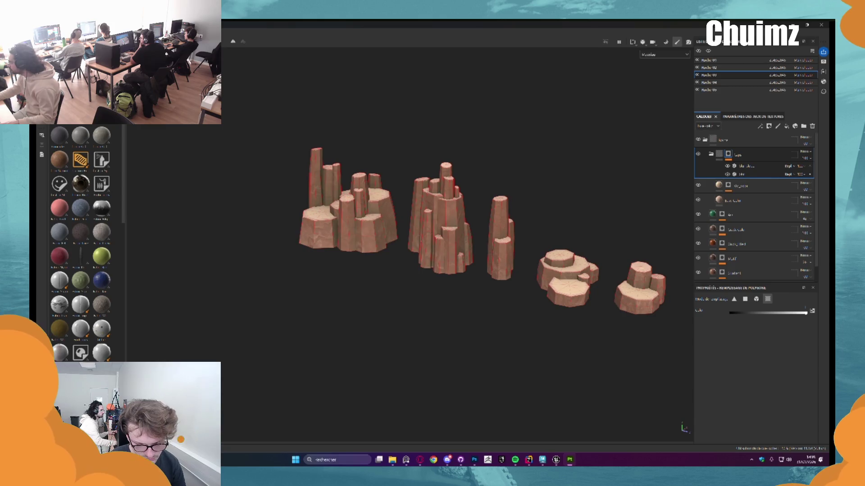
left_click(378, 246)
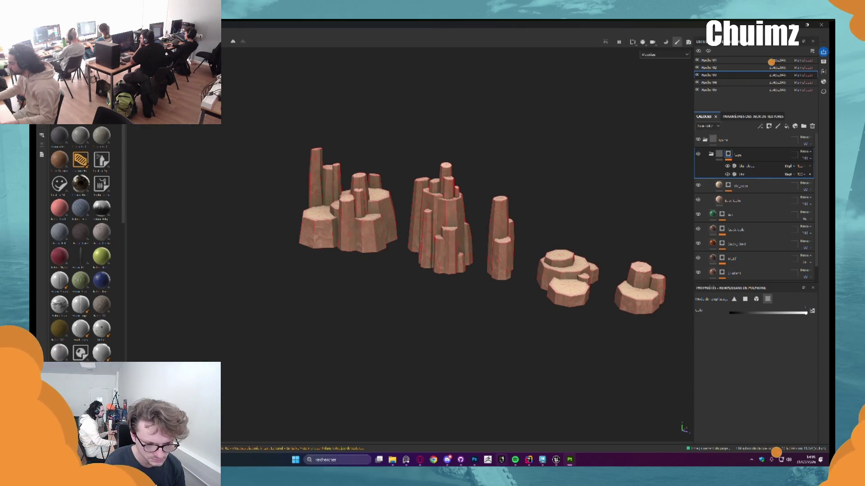
key("ctrl+space")
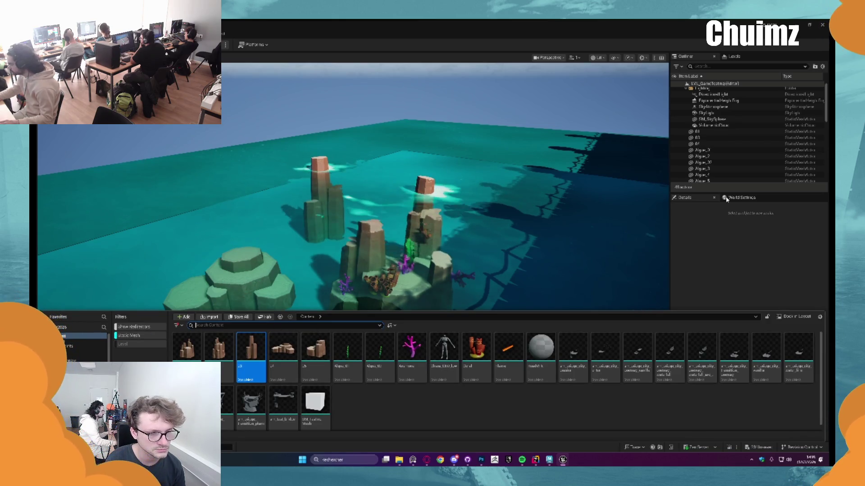
Reimport the rock pillar 03 texture and reapply the Static Mesh filter in the Content Drawer
left_click(129, 338)
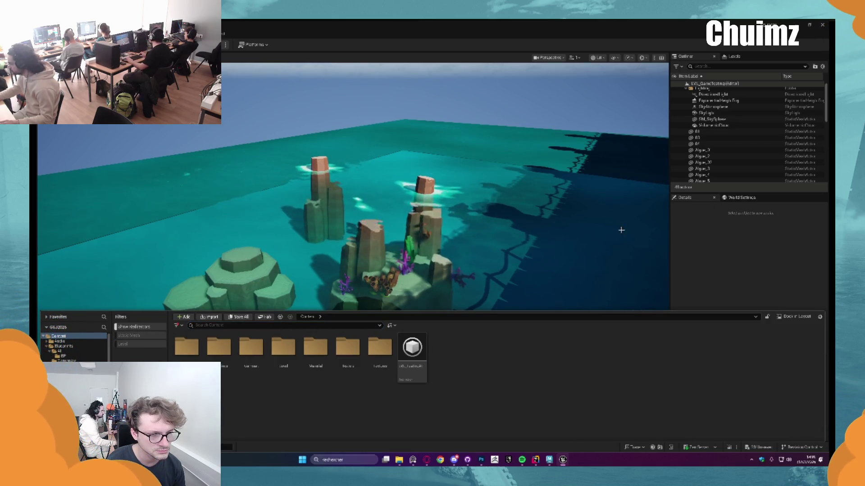
left_click(311, 194)
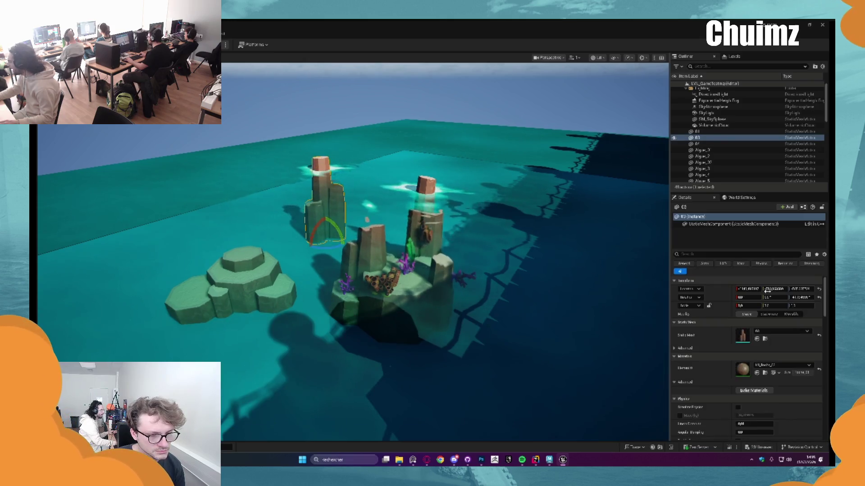
left_click(764, 373)
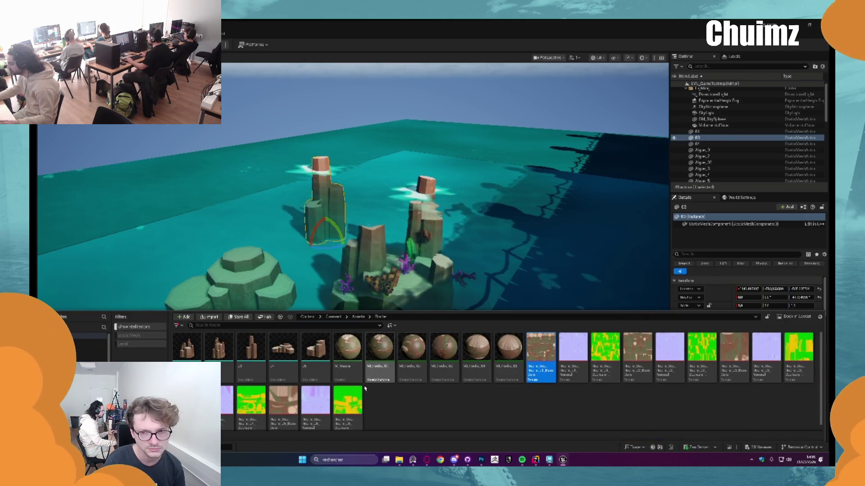
right_click(348, 391)
mouse_move(405, 199)
left_click(451, 205)
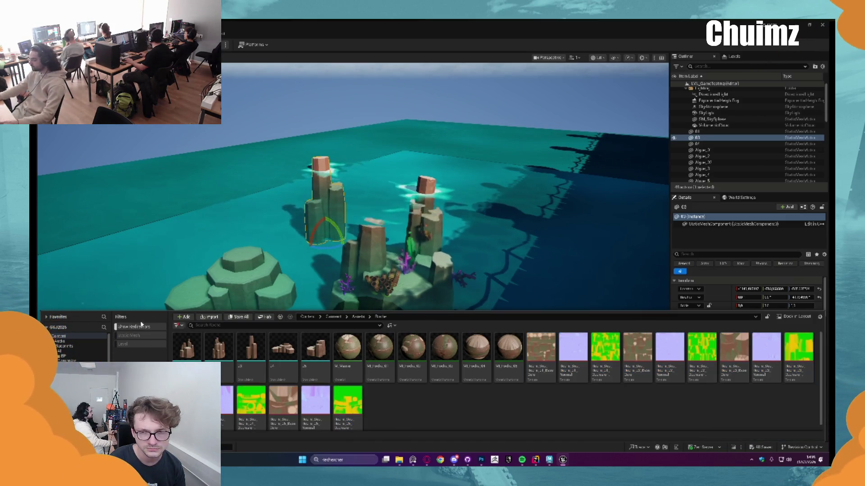
left_click(135, 337)
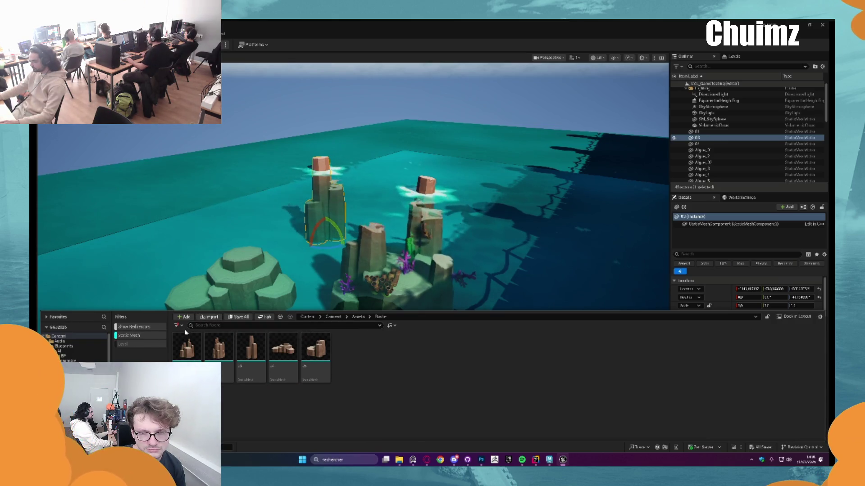
left_click(332, 318)
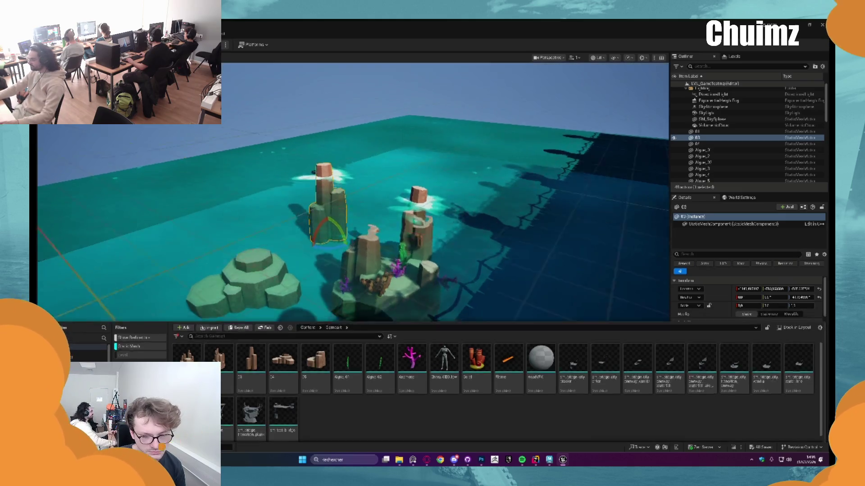
Zoom onto the island, return to the Content folder and select the pink anemone corals
key("Escape")
scroll(390, 181, "up", 3)
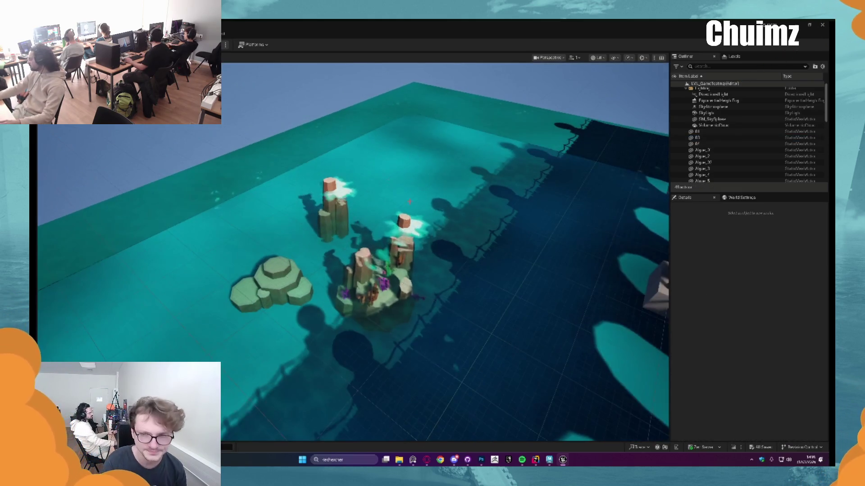
scroll(403, 243, "up", 3)
scroll(404, 244, "up", 5)
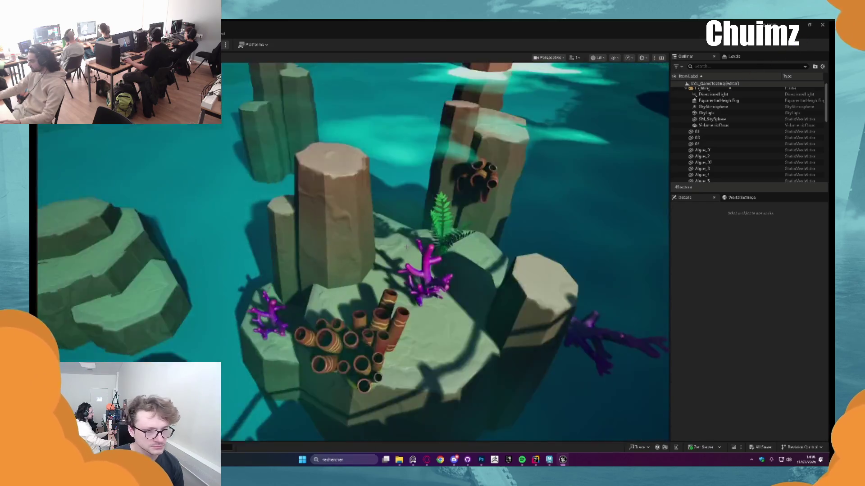
scroll(404, 244, "down", 2)
scroll(403, 246, "up", 2)
scroll(403, 247, "up", 3)
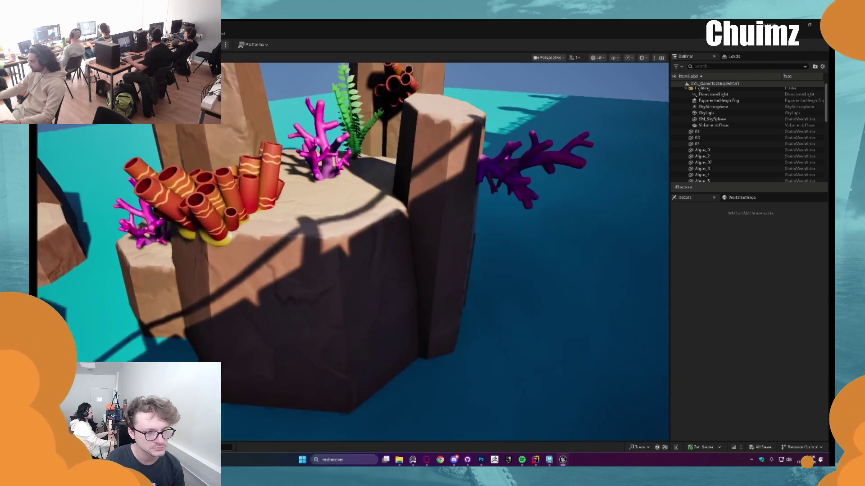
scroll(403, 247, "down", 2)
key("ctrl+space")
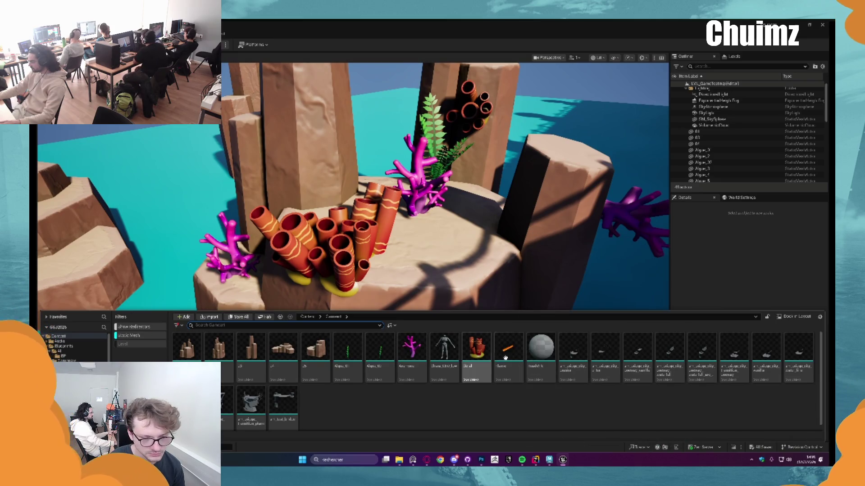
left_click(308, 317)
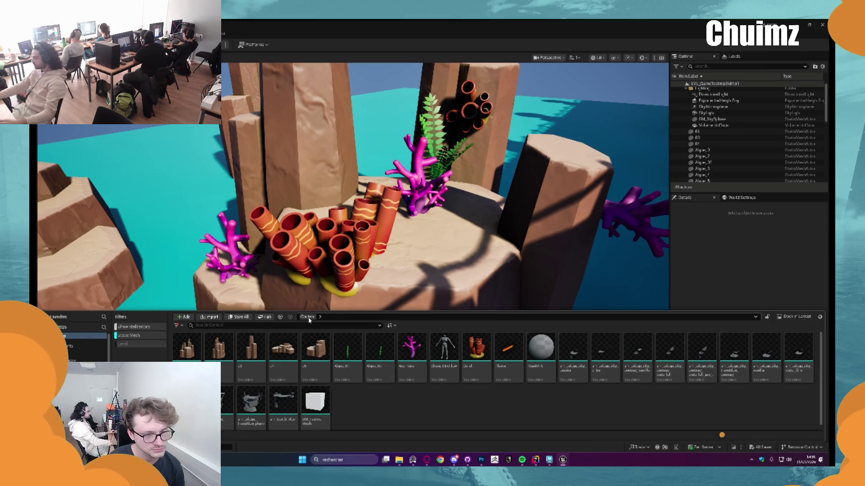
left_click(419, 194)
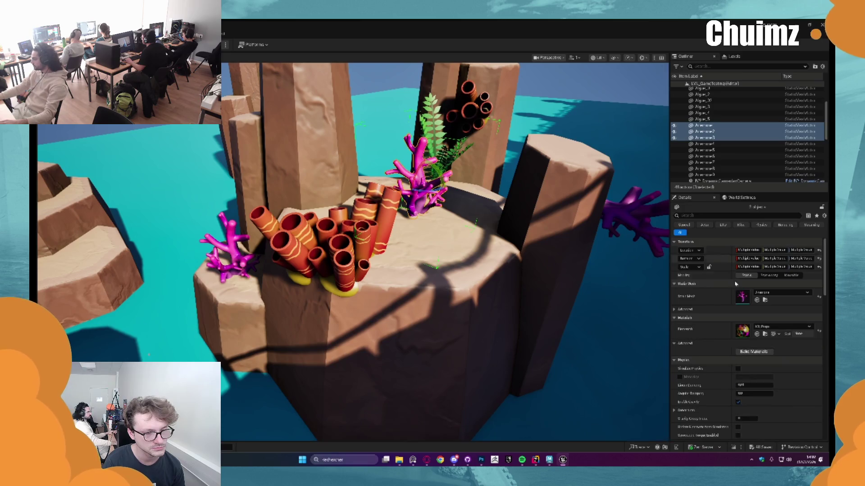
Add the remaining anemones to the selection and open their MI_Props material instance
left_click(757, 300)
double_click(348, 350)
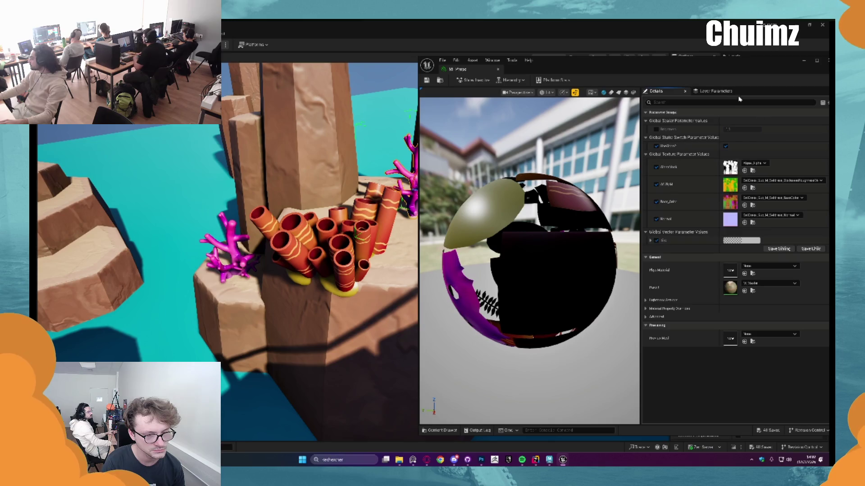
left_click_drag(586, 61, 662, 61)
left_click(227, 447)
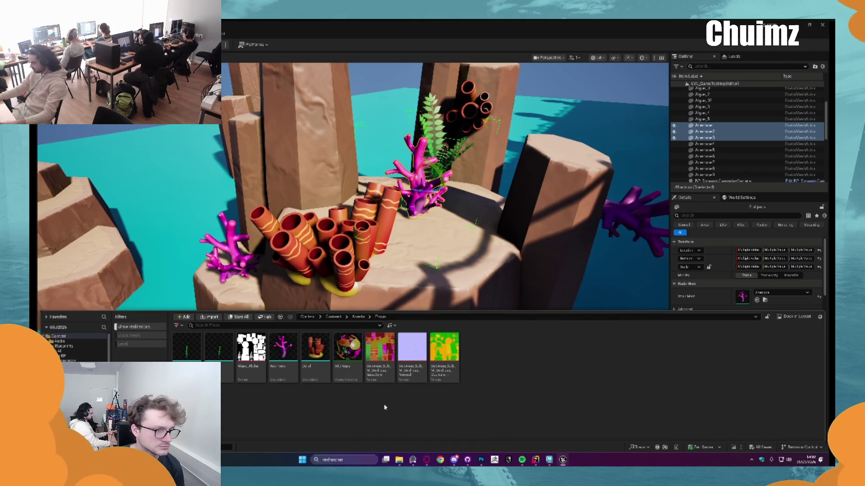
Duplicate MI_Props, set the copy's Tint to white, and save it
key("ctrl+d")
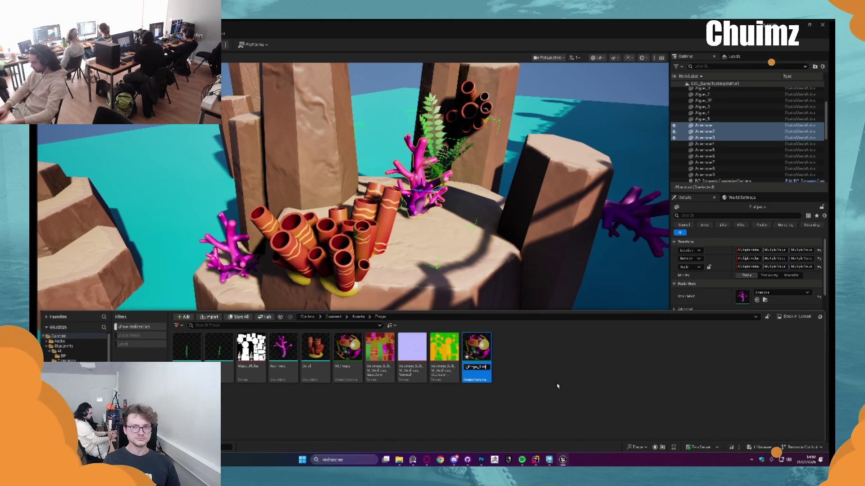
key("Return")
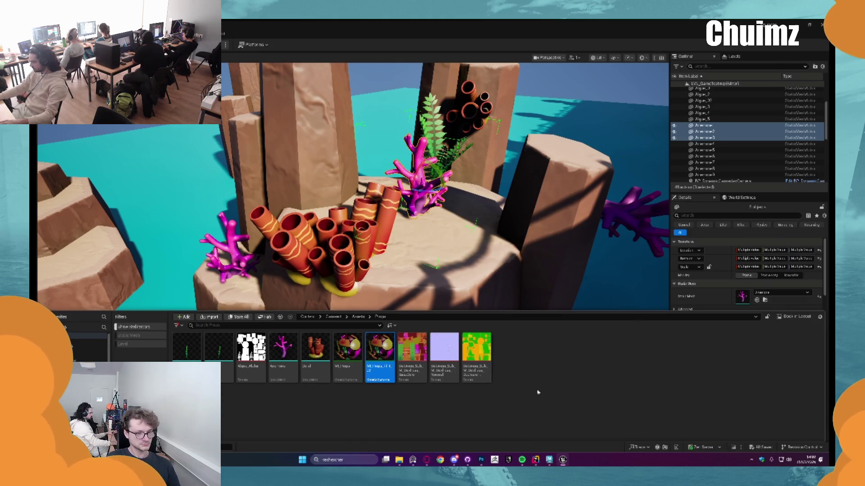
double_click(385, 350)
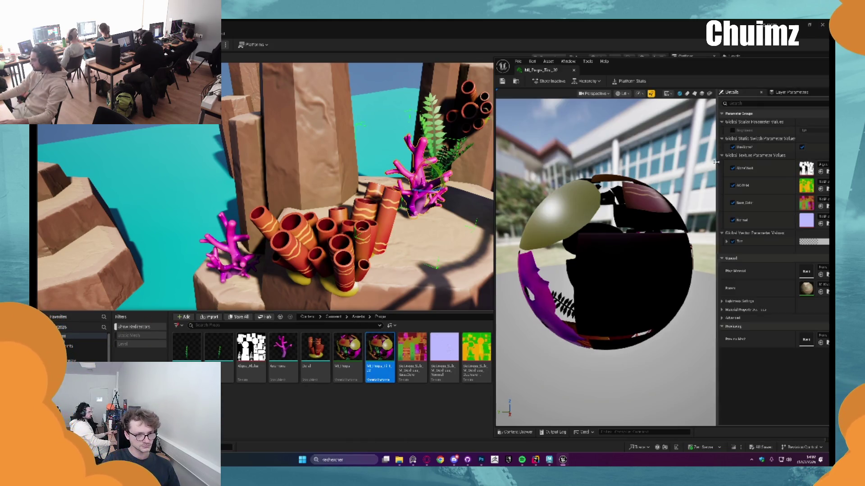
left_click_drag(713, 68, 670, 60)
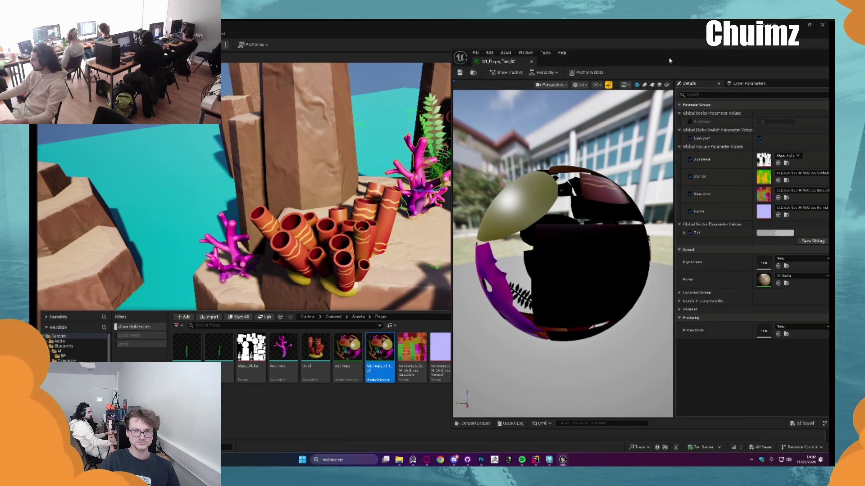
left_click(765, 234)
left_click_drag(727, 264, 735, 233)
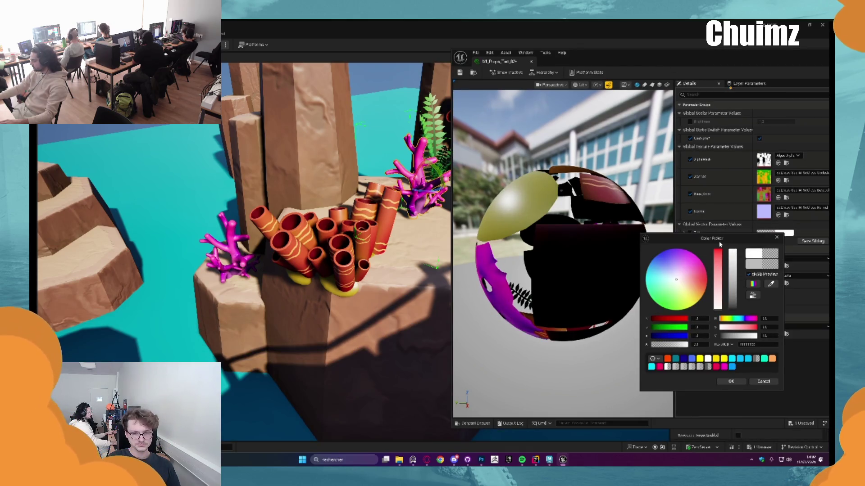
left_click(730, 382)
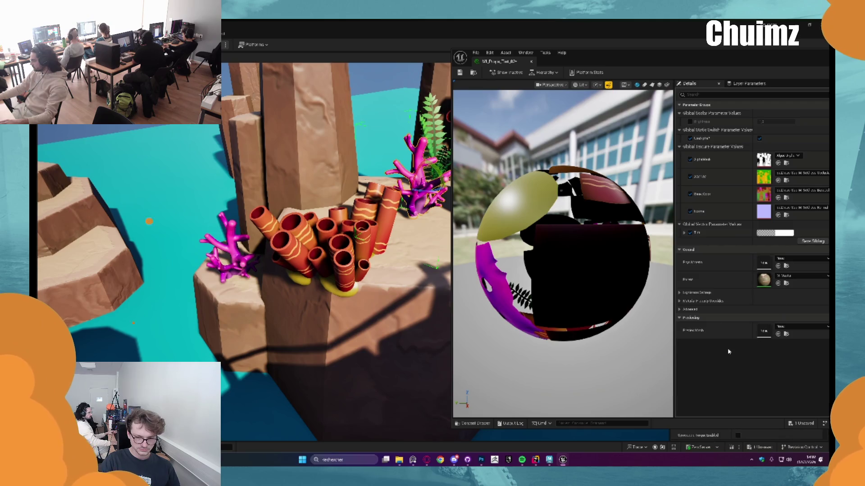
left_click(460, 74)
Set the original MI_Props Tint to white, save it, and select the second anemone group
key("ctrl+space")
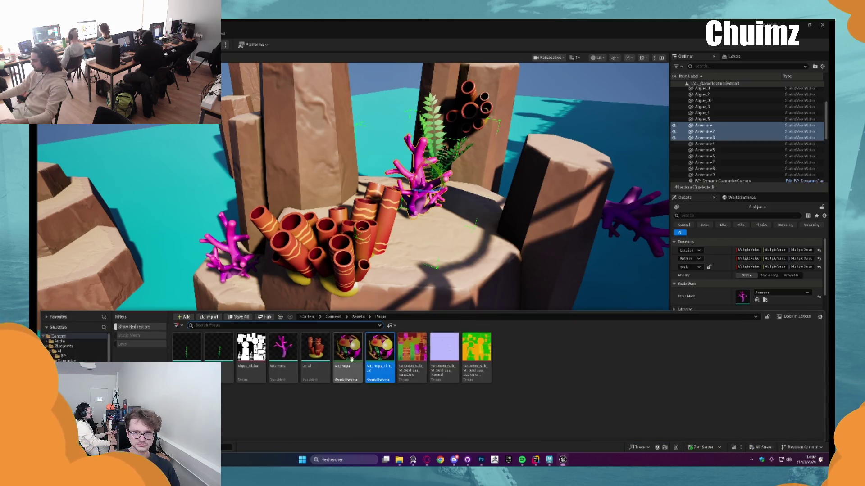
double_click(348, 354)
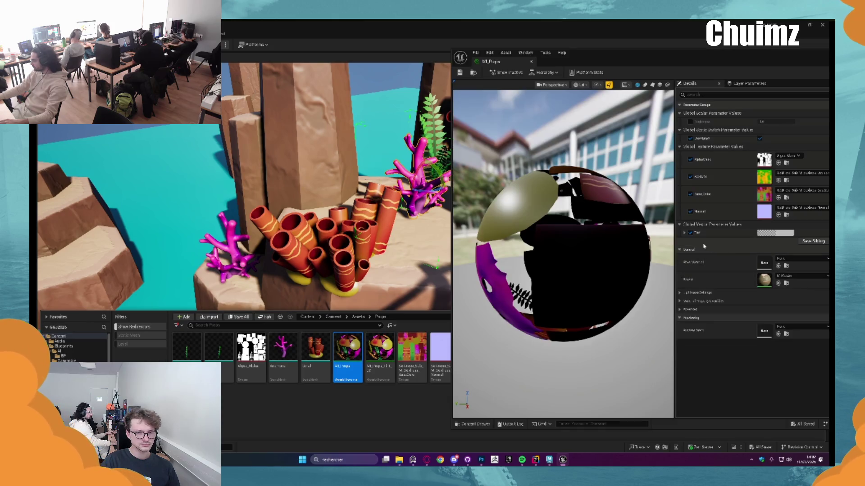
left_click(783, 233)
left_click(711, 366)
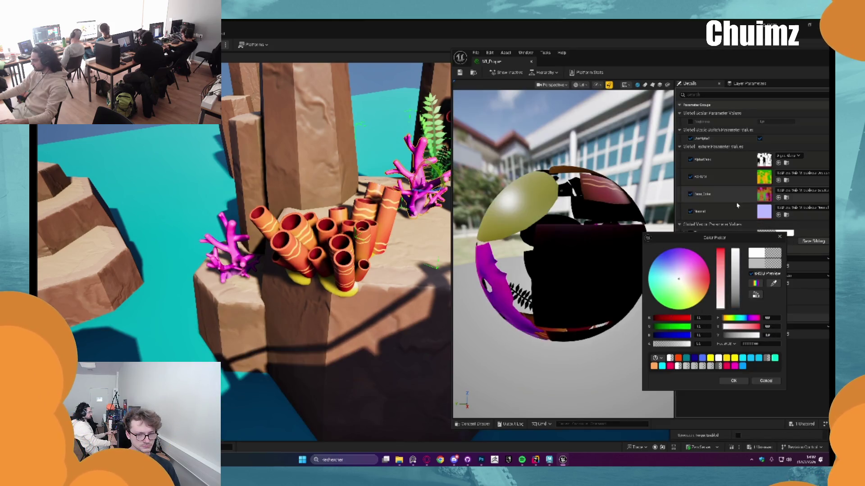
left_click(731, 382)
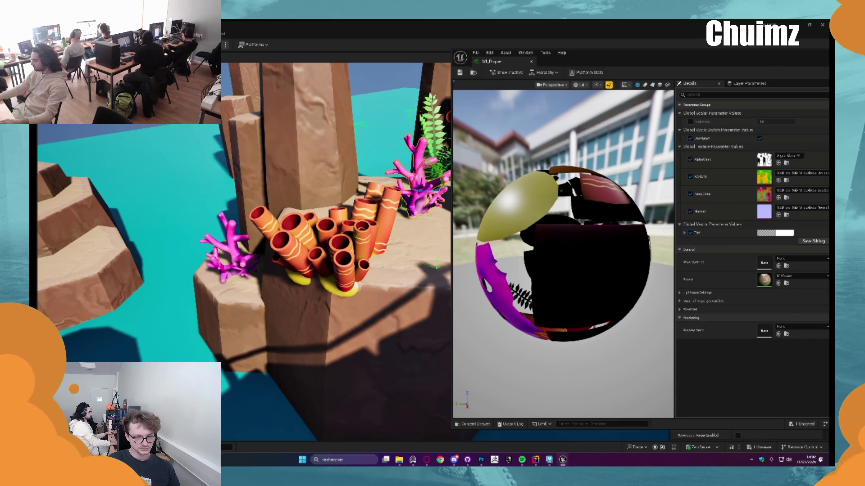
left_click(460, 72)
left_click(238, 281)
key("ctrl+space")
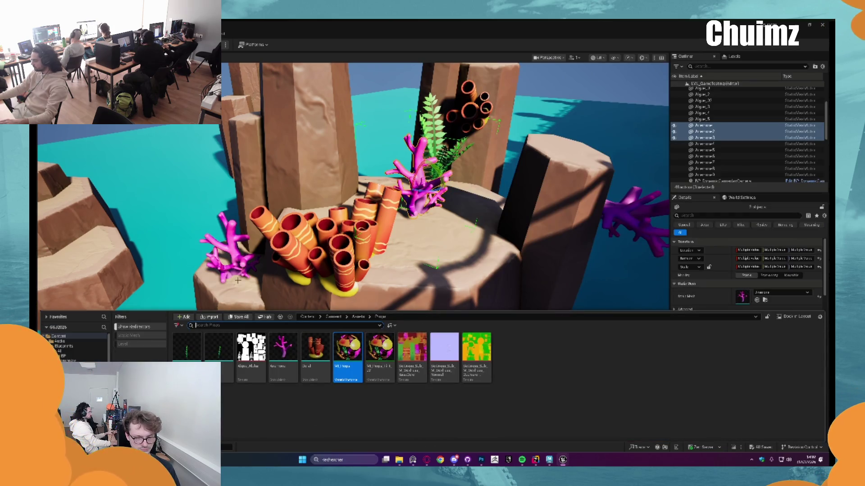
left_click(228, 246)
Frame the selected anemone corals and assign the copied material instance to them
key("f")
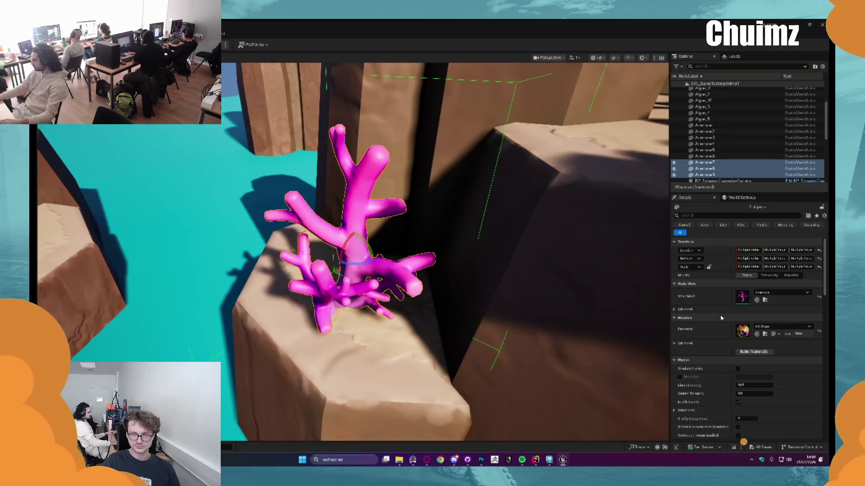
key("ctrl+space")
left_click_drag(380, 356, 756, 333)
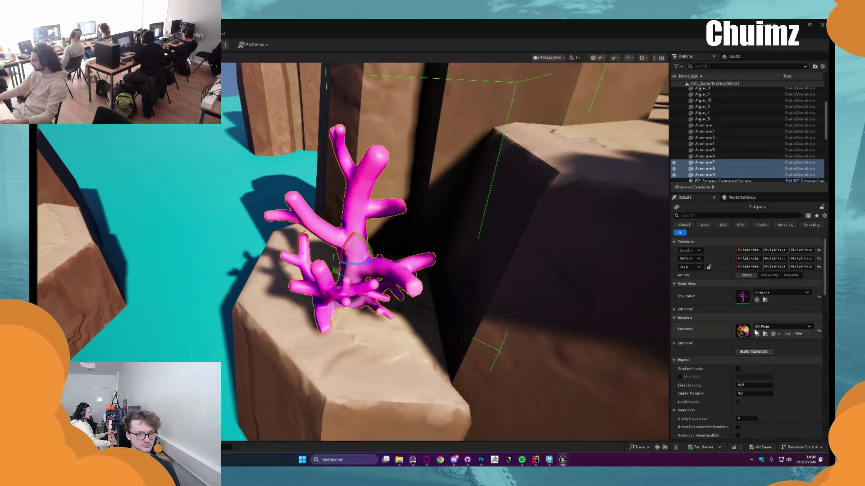
left_click(757, 334)
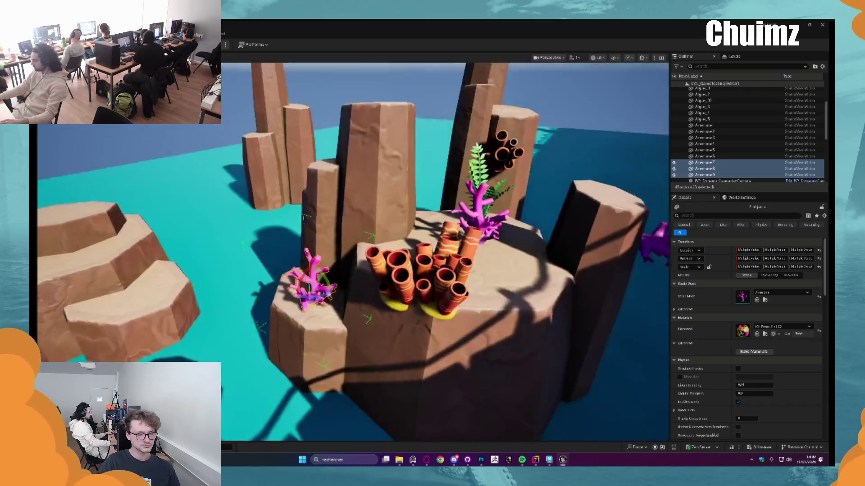
Sweep the copied instance's Tint from pink through green to blue
key("ctrl+space")
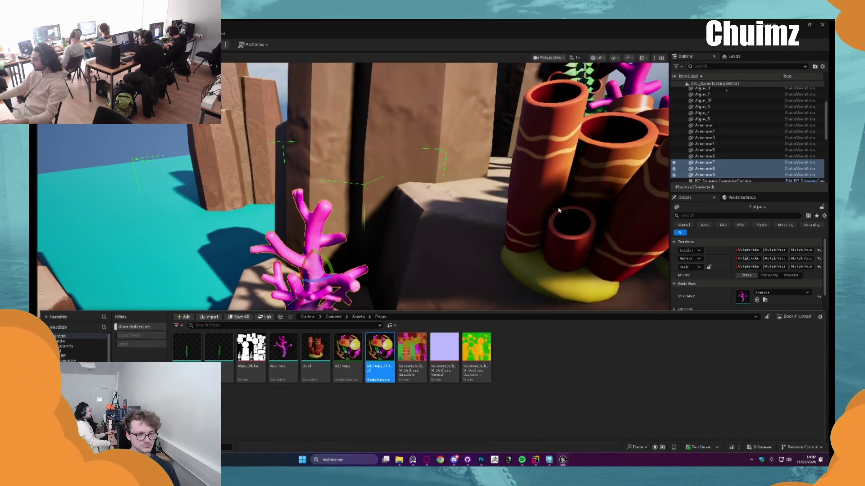
double_click(380, 346)
left_click(771, 234)
mouse_move(683, 268)
left_mouse_down()
mouse_move(694, 262)
mouse_move(671, 252)
mouse_move(647, 295)
mouse_move(668, 308)
left_mouse_up()
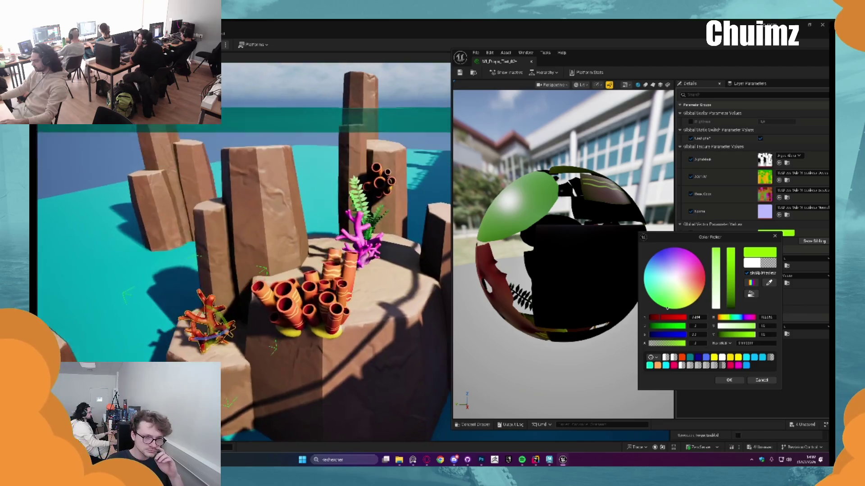
key("f")
mouse_move(679, 304)
left_mouse_down()
mouse_move(667, 308)
mouse_move(646, 292)
mouse_move(647, 269)
mouse_move(667, 248)
mouse_move(643, 278)
left_mouse_up()
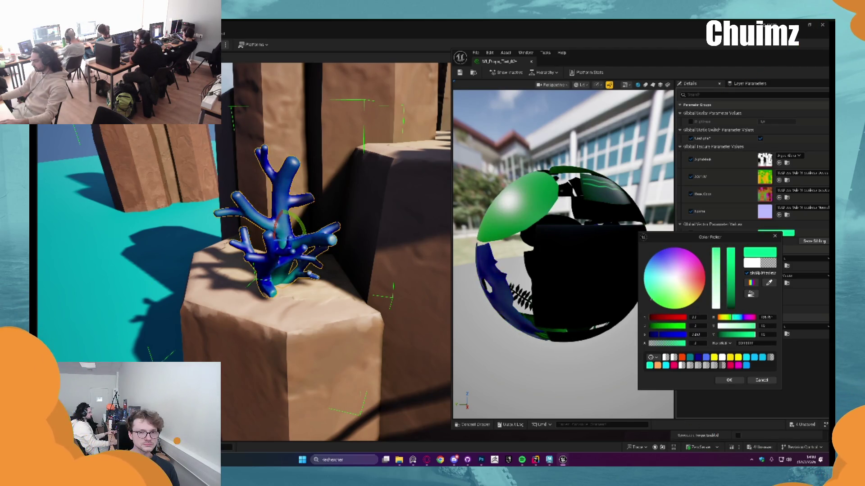
Briefly switch to the Discord chat, then return to the Unreal editor
scroll(329, 233, "down", 5)
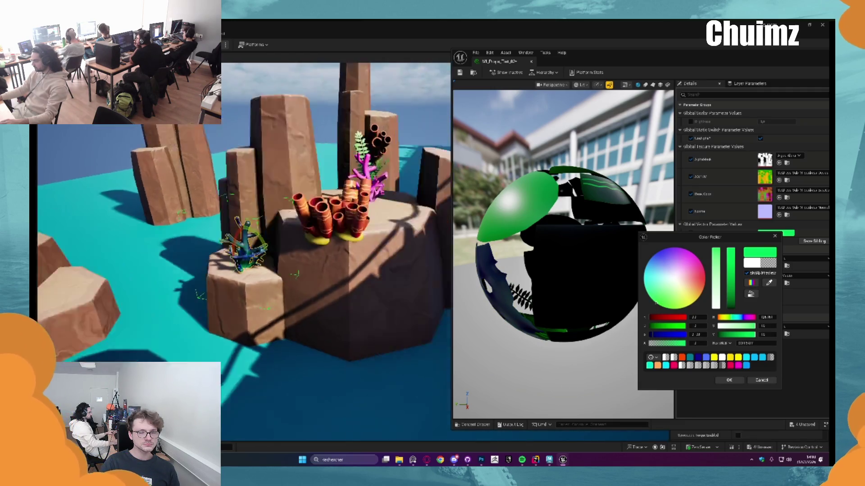
left_click(453, 461)
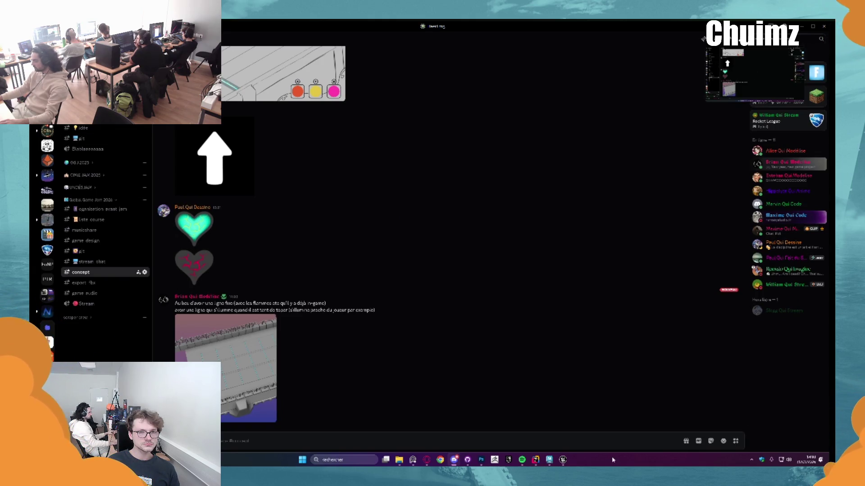
mouse_move(563, 460)
left_click(574, 412)
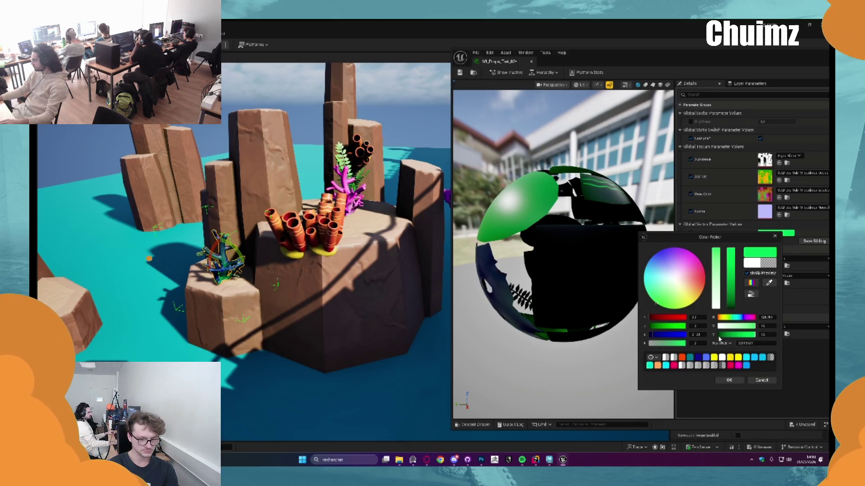
Adjust the copy's Tint toward magenta with a higher blue amount
left_click(666, 288)
mouse_move(688, 305)
left_mouse_down()
mouse_move(703, 281)
mouse_move(700, 261)
mouse_move(651, 265)
mouse_move(649, 297)
left_mouse_up()
left_click_drag(650, 335, 657, 335)
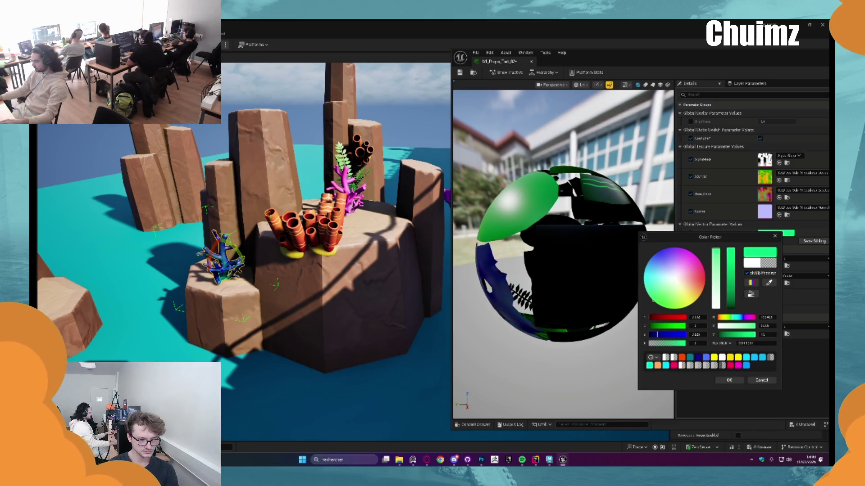
key("f")
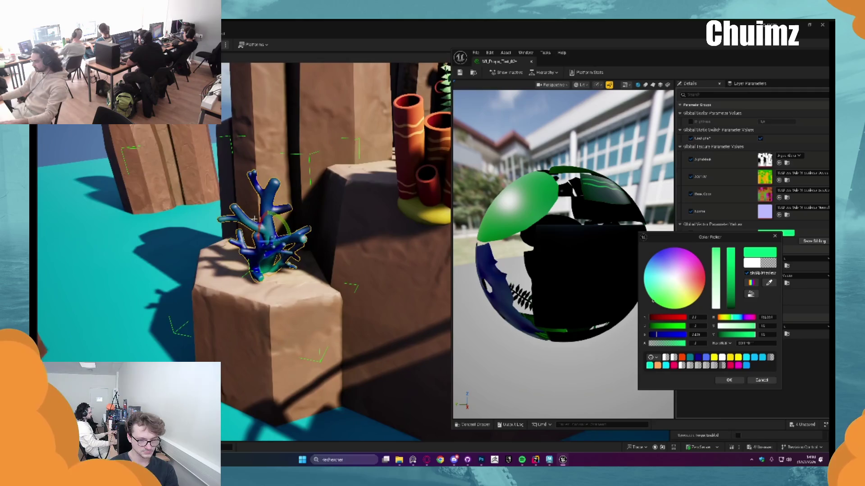
Apply the green-tinted material instance to the orange tube coral cluster
scroll(346, 196, "down", 5)
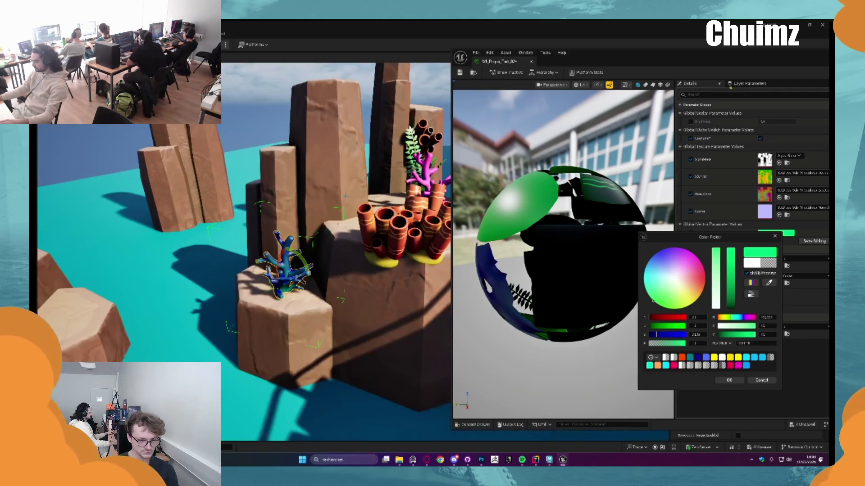
left_click(386, 233)
scroll(388, 232, "up", 2)
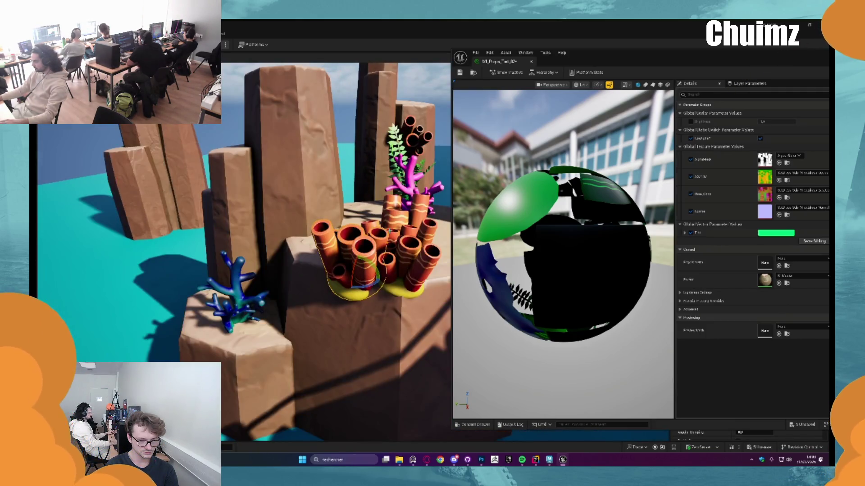
key("ctrl+space")
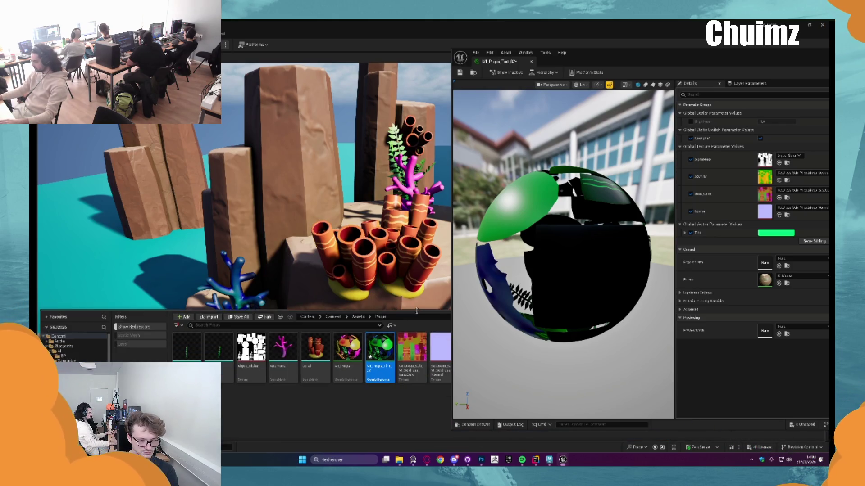
left_click_drag(383, 348, 354, 266)
left_click(354, 266)
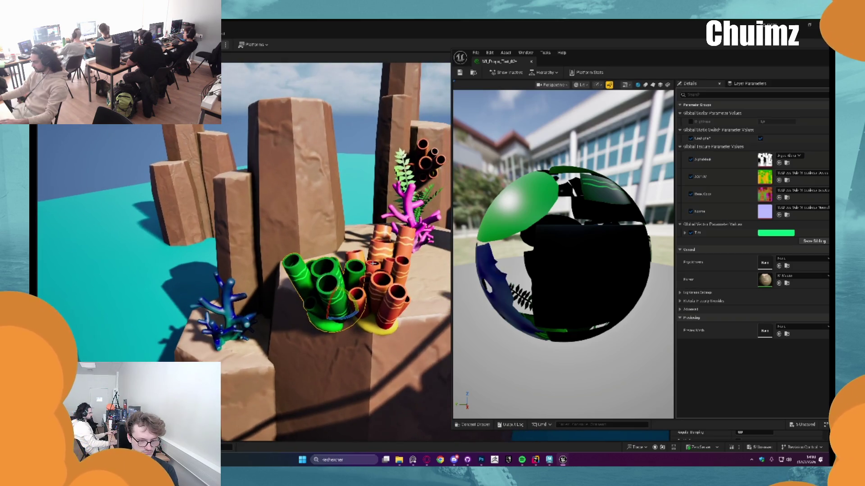
Close the material instance editor and bring up the project's assets
key("ctrl+space")
key("ctrl+space")
scroll(473, 106, "down", 4)
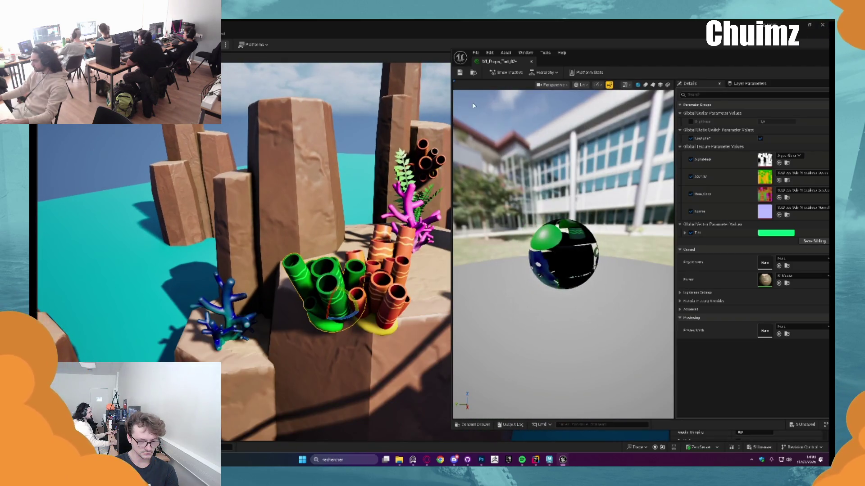
left_click(532, 62)
key("ctrl+space")
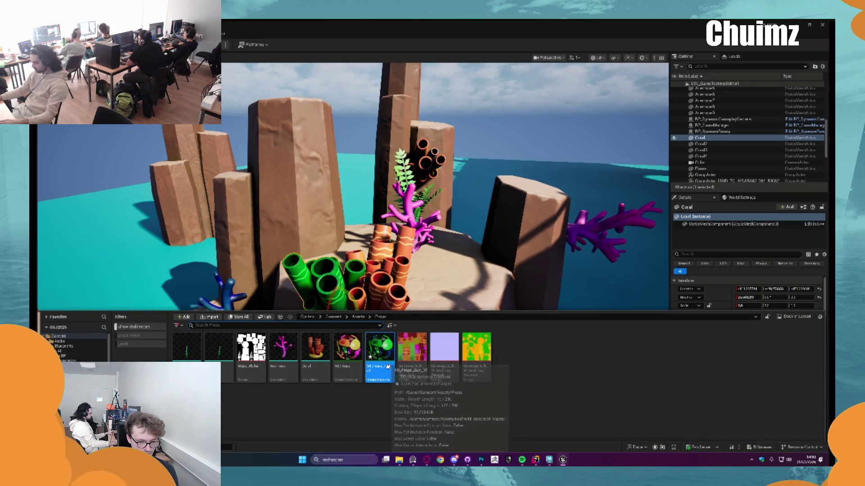
Duplicate and rename the green tint material instance, then tint the new copy blue
key("ctrl+c")
left_click(509, 356)
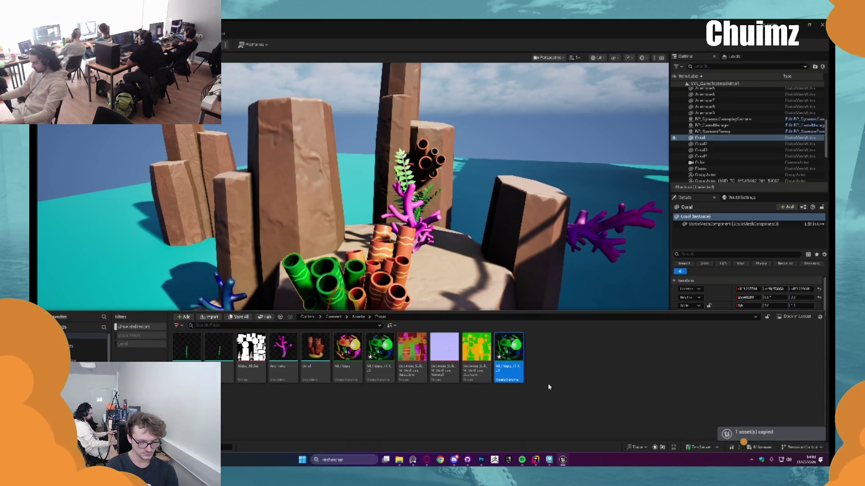
key("F2")
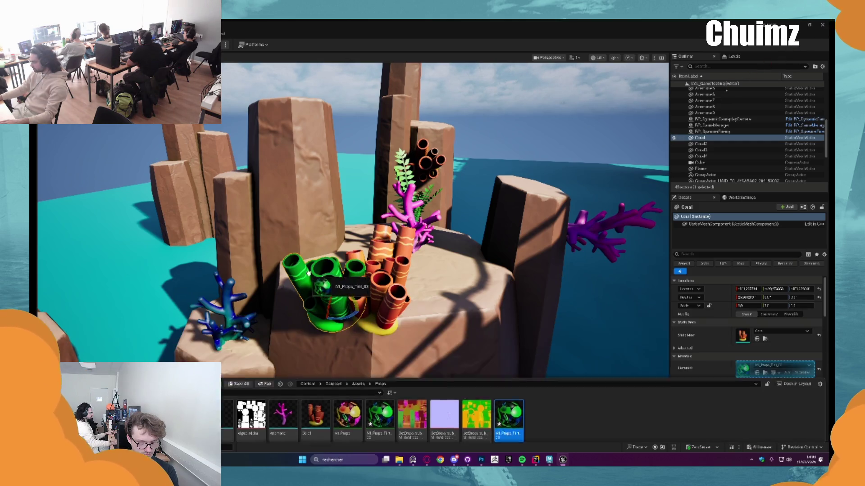
double_click(508, 351)
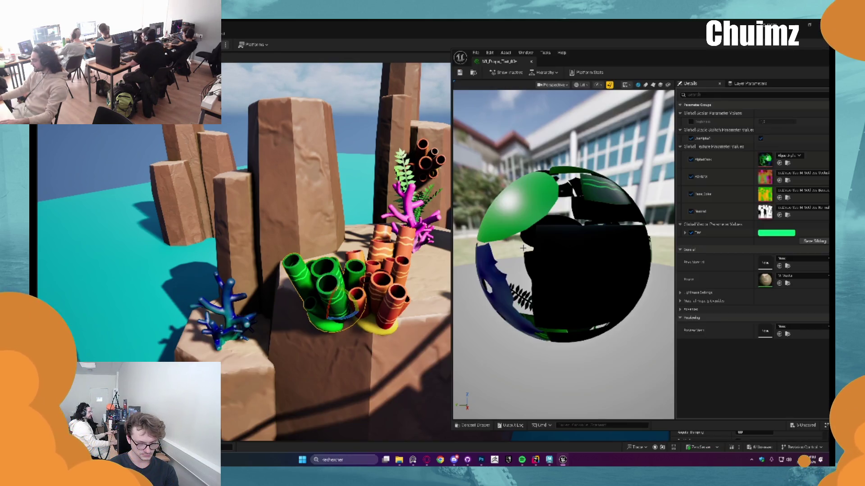
left_click(765, 233)
mouse_move(645, 298)
left_mouse_down()
mouse_move(636, 276)
mouse_move(655, 253)
mouse_move(675, 256)
mouse_move(685, 276)
mouse_move(679, 300)
mouse_move(650, 310)
mouse_move(635, 299)
mouse_move(629, 273)
mouse_move(648, 310)
mouse_move(686, 284)
mouse_move(670, 297)
mouse_move(635, 275)
mouse_move(633, 262)
left_mouse_up()
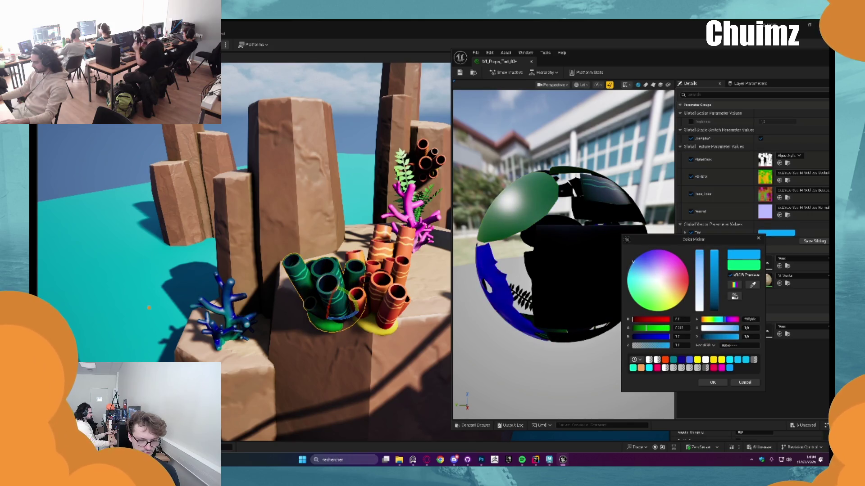
mouse_move(325, 273)
left_mouse_down()
mouse_move(307, 269)
mouse_move(315, 283)
mouse_move(306, 266)
mouse_move(320, 279)
mouse_move(311, 272)
mouse_move(320, 279)
mouse_move(321, 228)
left_mouse_up()
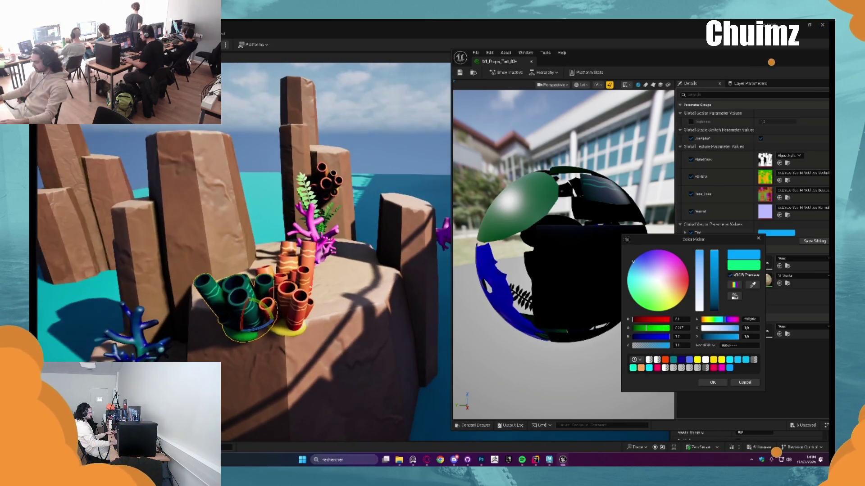
key("Escape")
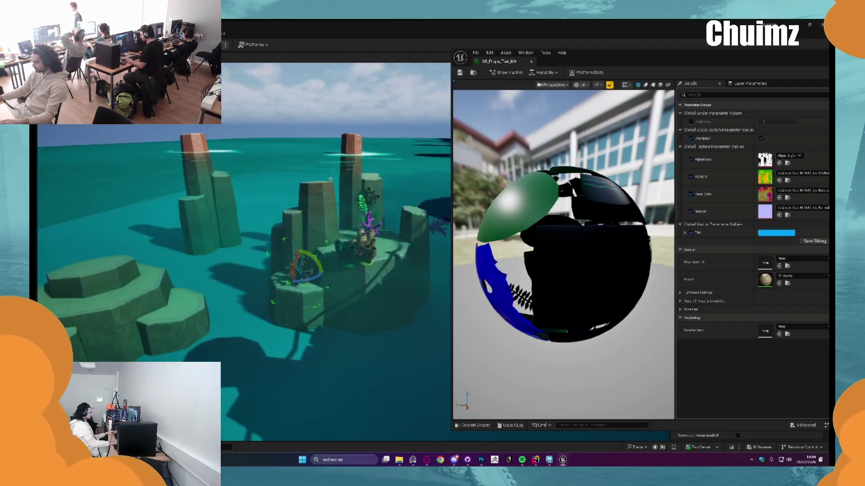
Alt-copy the blue branching coral onto the left octagonal rock, position it, and save all
left_click(243, 279)
mouse_move(331, 292)
left_mouse_down()
mouse_move(120, 289)
mouse_move(130, 288)
left_mouse_up()
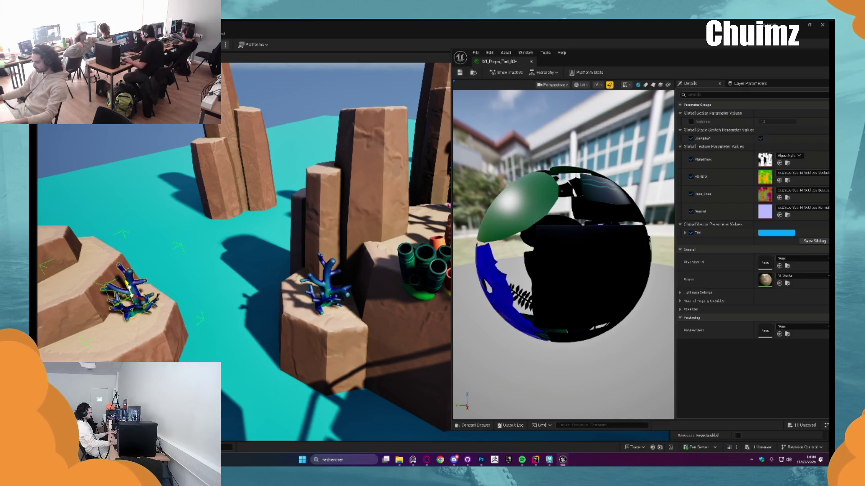
key("f")
left_click_drag(353, 258, 368, 271)
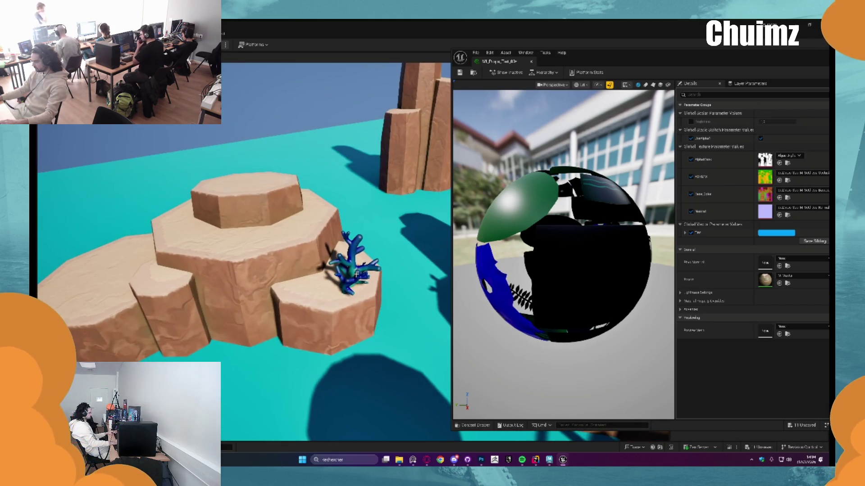
key("f")
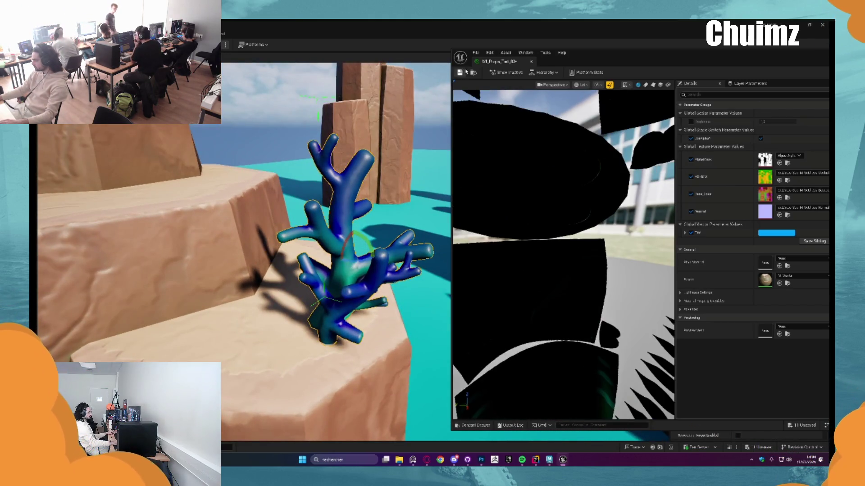
key("ctrl+s")
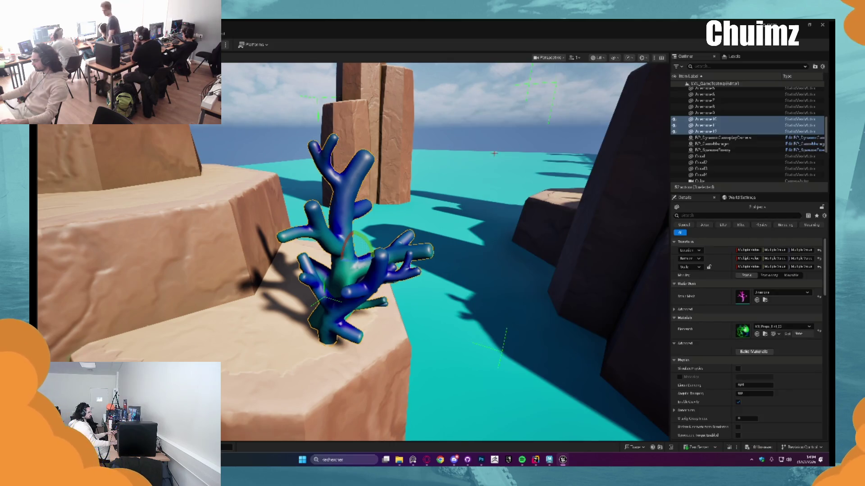
Try applying the blue tint material to the coral, then undo that placement
key("ctrl+space")
left_click_drag(411, 362, 355, 266)
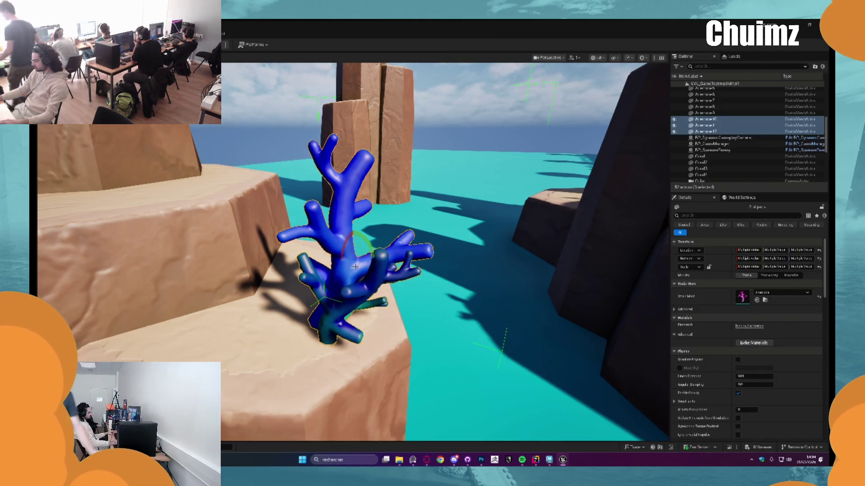
scroll(355, 267, "down", 5)
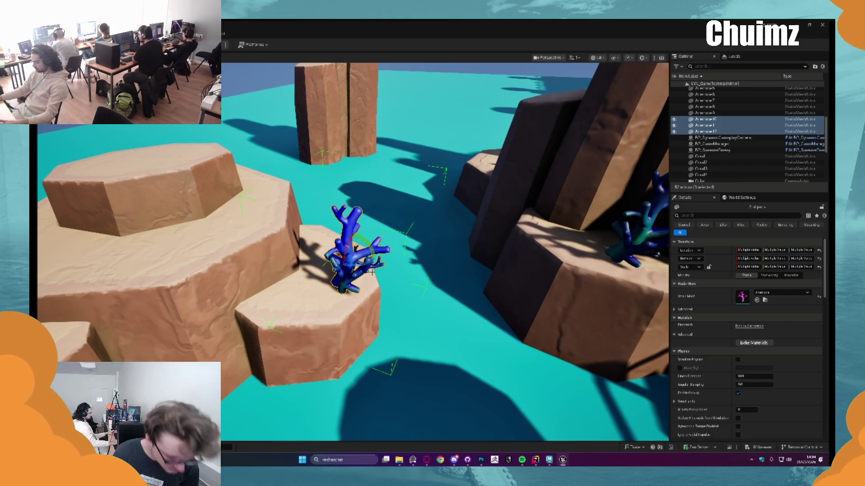
key("ctrl+z")
key("f")
key("ctrl+space")
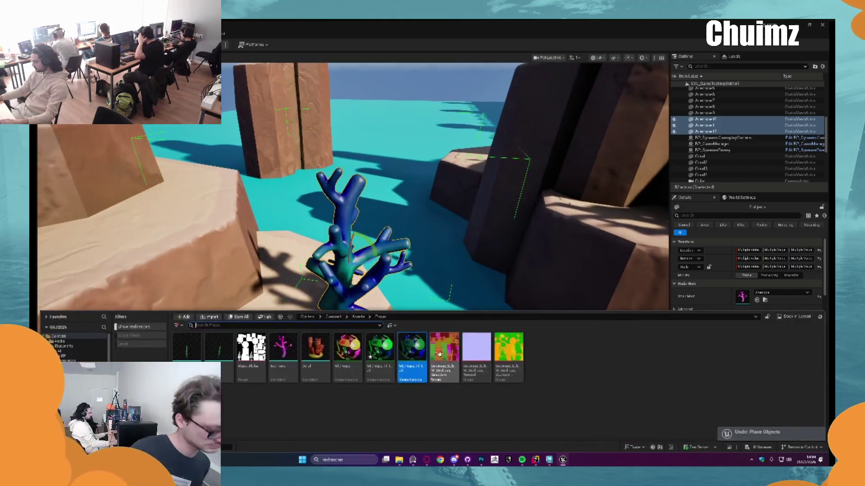
Locate and duplicate the blue tint material instance, and give the new copy a yellow Tint
key("ctrl+v")
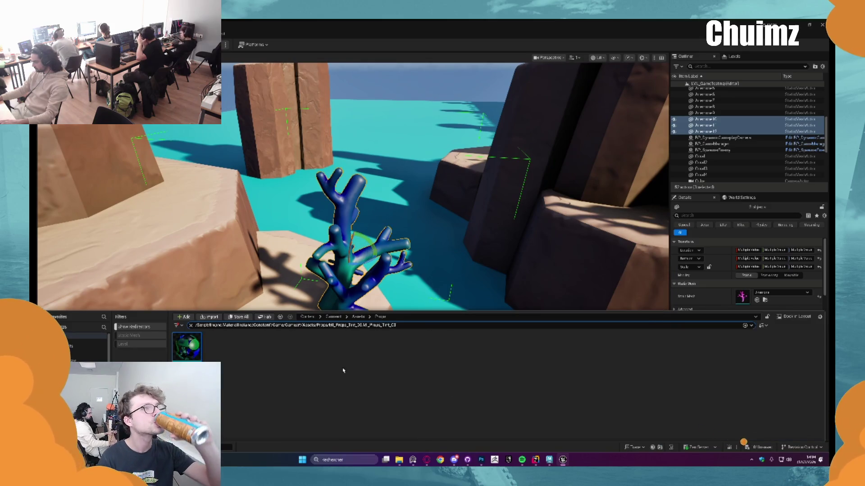
key("Return")
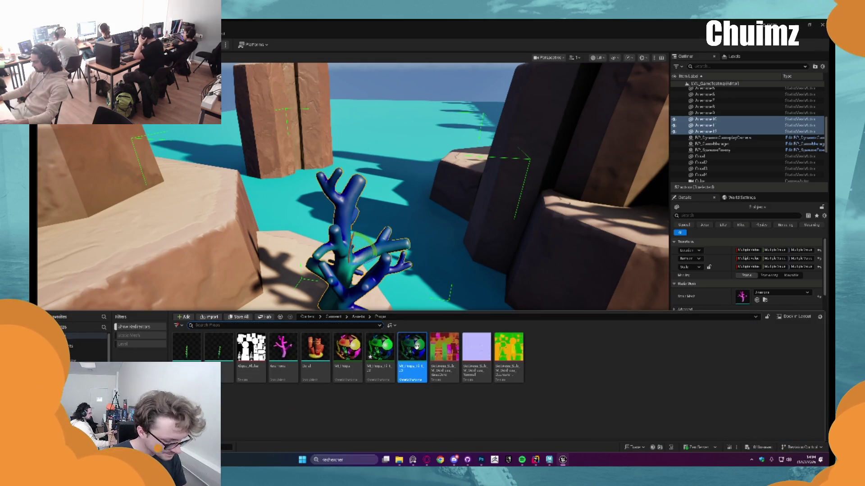
right_click(428, 372)
left_click(455, 292)
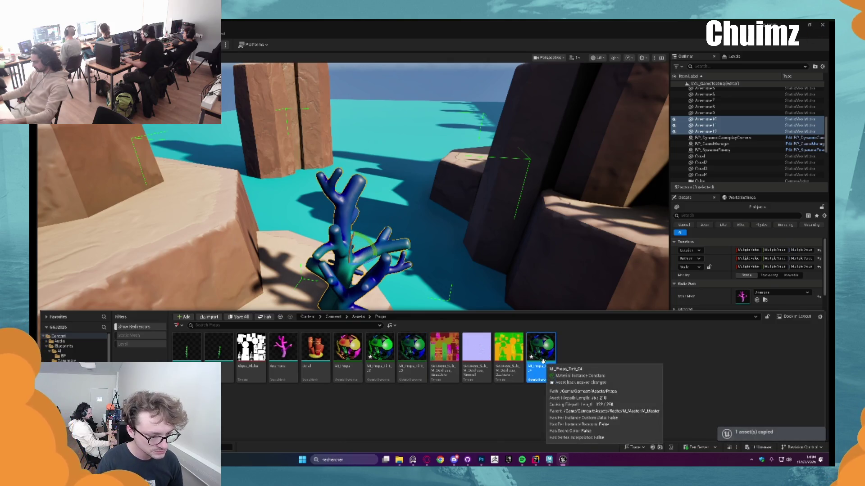
double_click(552, 351)
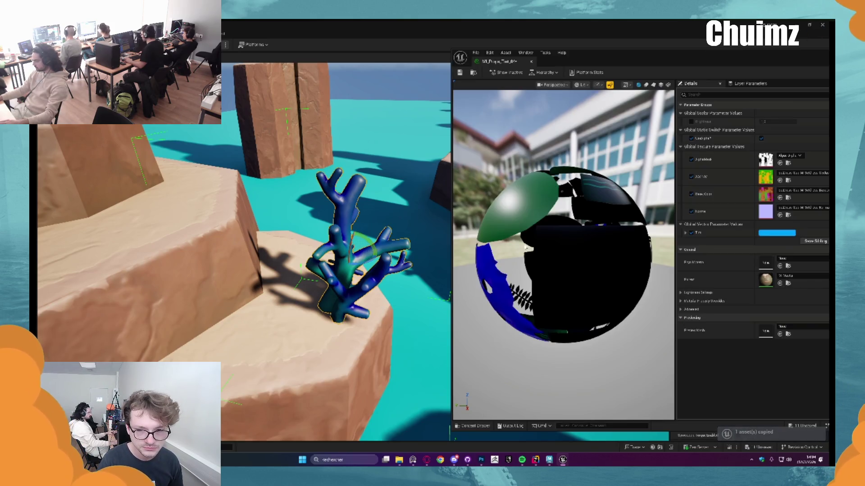
left_click(776, 232)
left_click(694, 305)
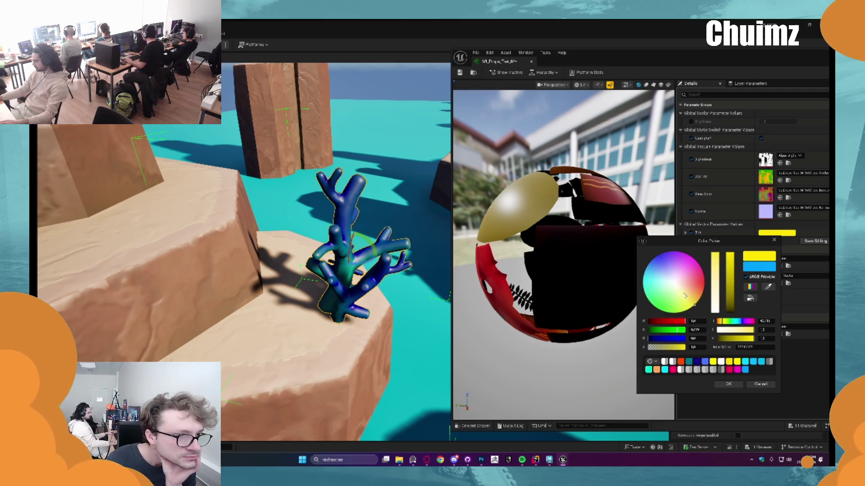
left_click(728, 385)
Save the yellow-tinted material instance and assign it to the copied branching coral
key("ctrl+space")
mouse_move(694, 388)
left_mouse_down()
mouse_move(396, 285)
mouse_move(417, 262)
left_mouse_up()
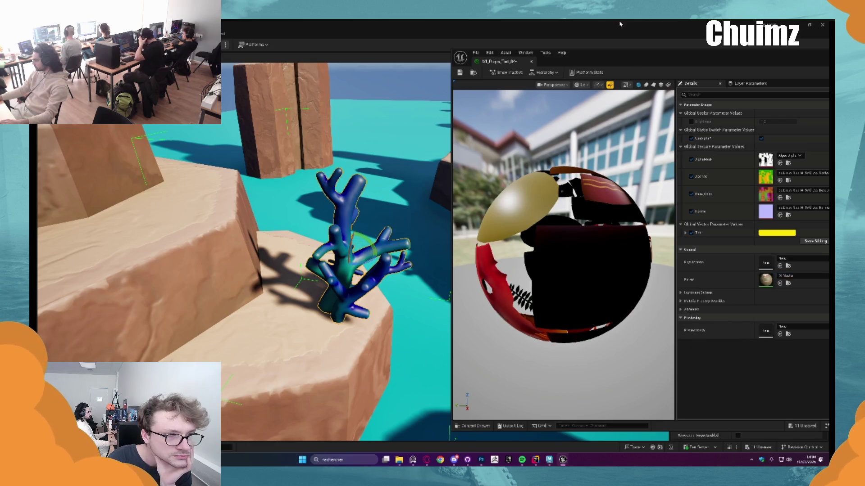
left_click(460, 72)
left_click(531, 61)
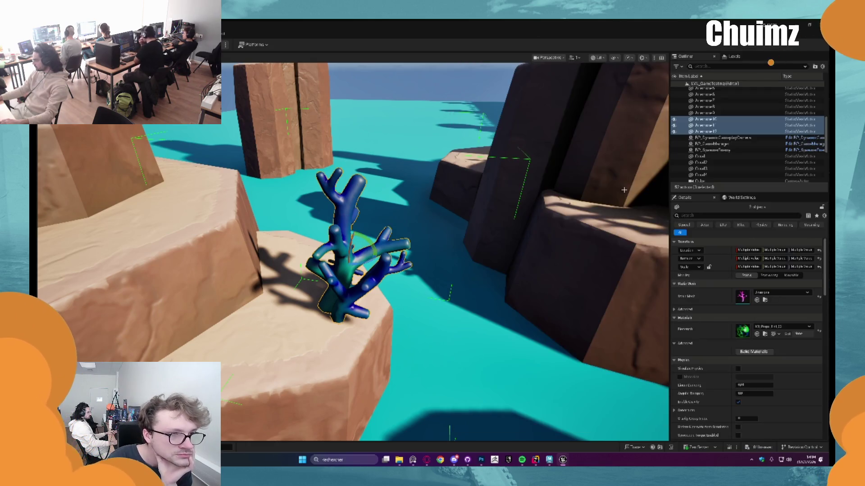
key("ctrl+space")
left_click(757, 334)
key("ctrl+space")
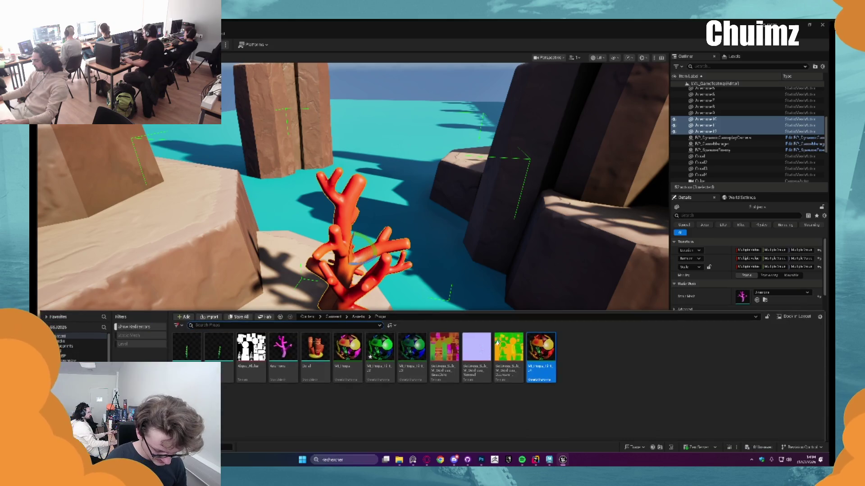
Push MI_Props_Tint_04's Tint toward orange-yellow with a channel value of 5, then close it
double_click(540, 355)
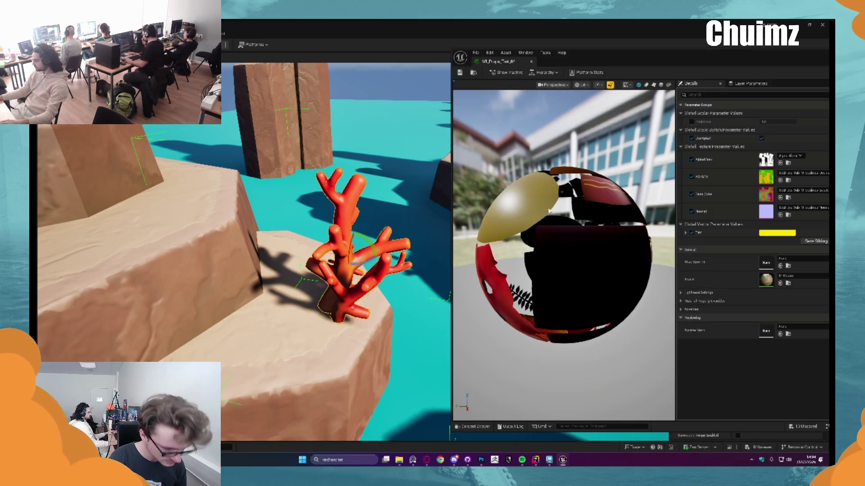
left_click(777, 233)
mouse_move(689, 286)
left_mouse_down()
mouse_move(684, 306)
mouse_move(692, 302)
left_mouse_up()
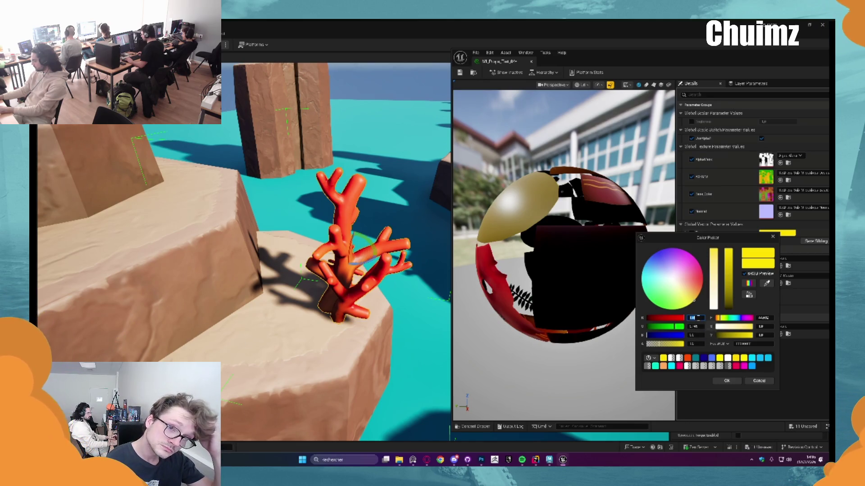
type("5")
key("Return")
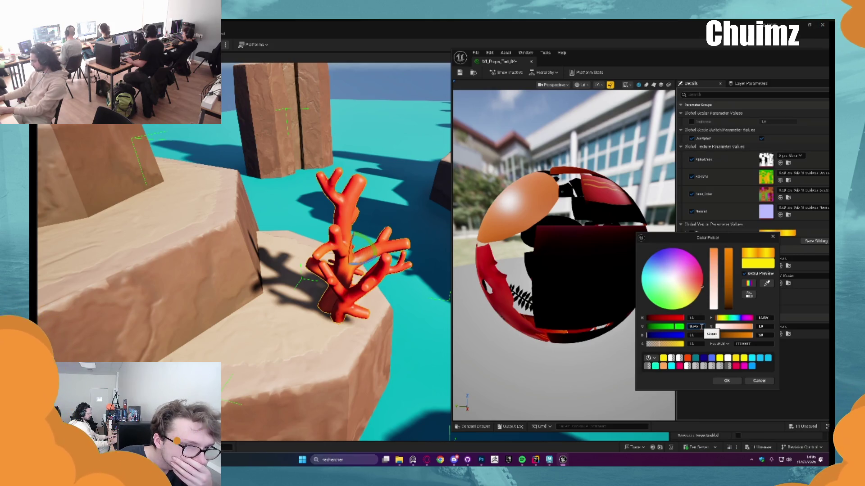
key("Return")
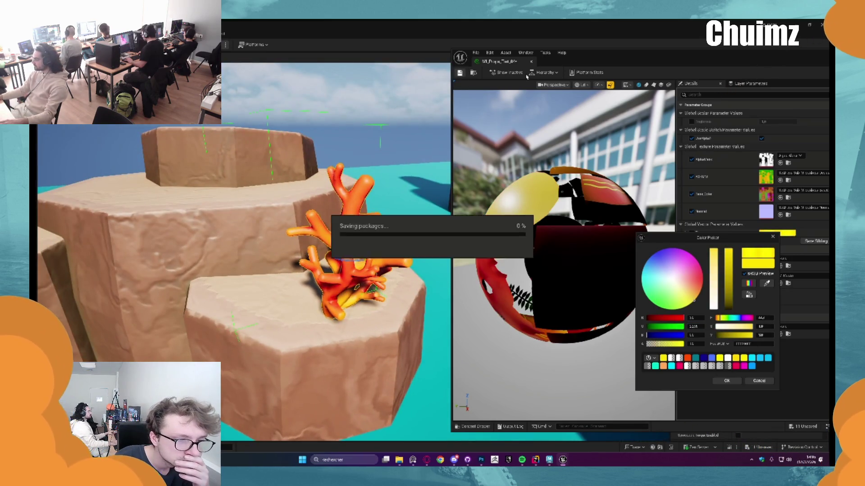
left_click(532, 62)
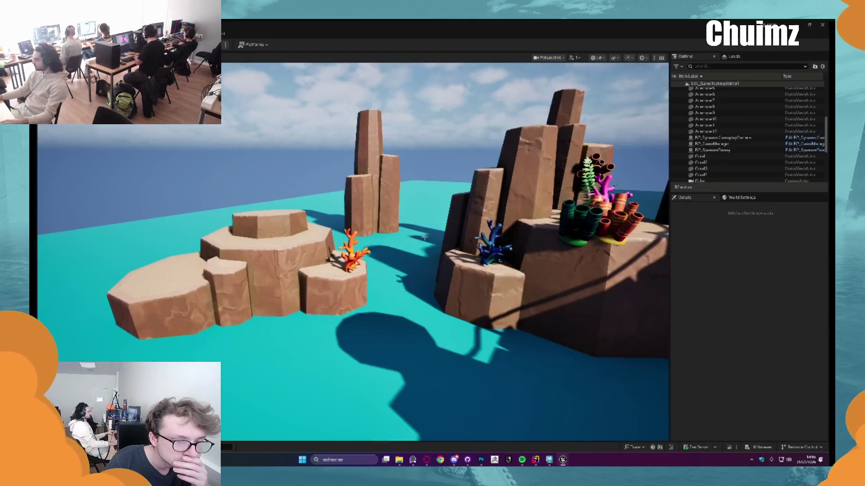
mouse_move(424, 238)
left_mouse_down()
mouse_move(341, 244)
mouse_move(383, 241)
mouse_move(390, 224)
left_mouse_up()
Raise the blue and green Tint values on the tube coral's MI_Props_Tint_03 for a teal-blue tone
left_click(390, 223)
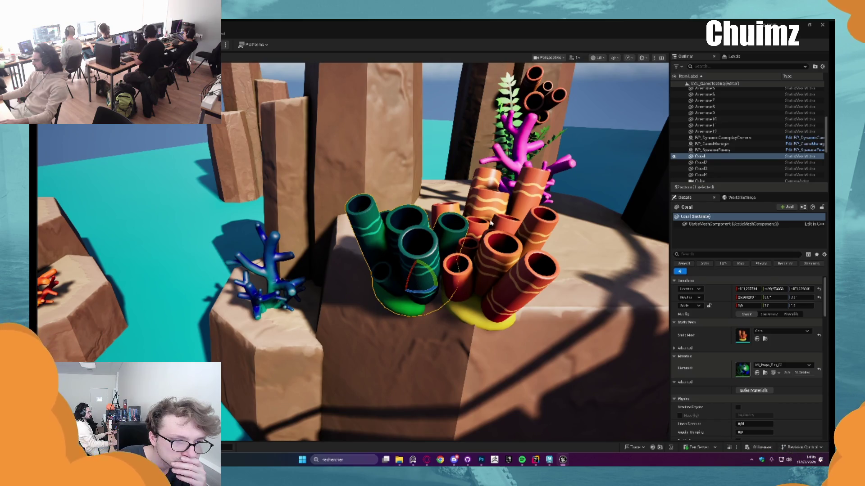
double_click(491, 222)
left_click(687, 234)
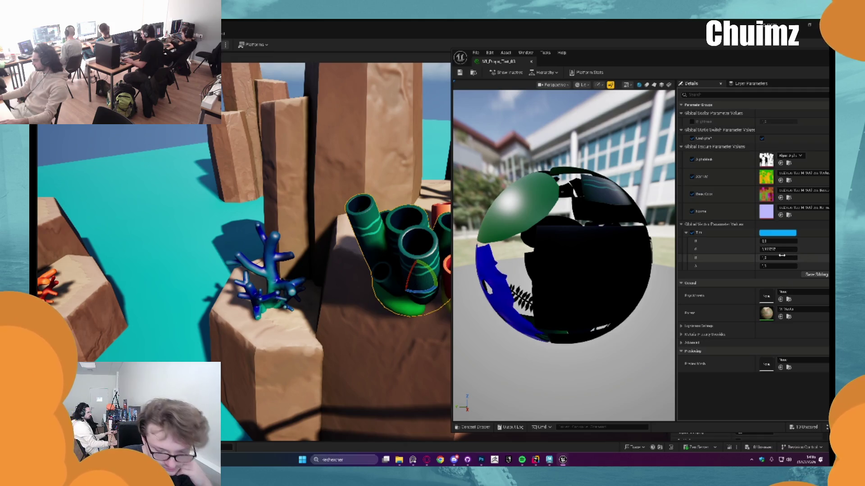
left_click_drag(782, 256, 781, 258)
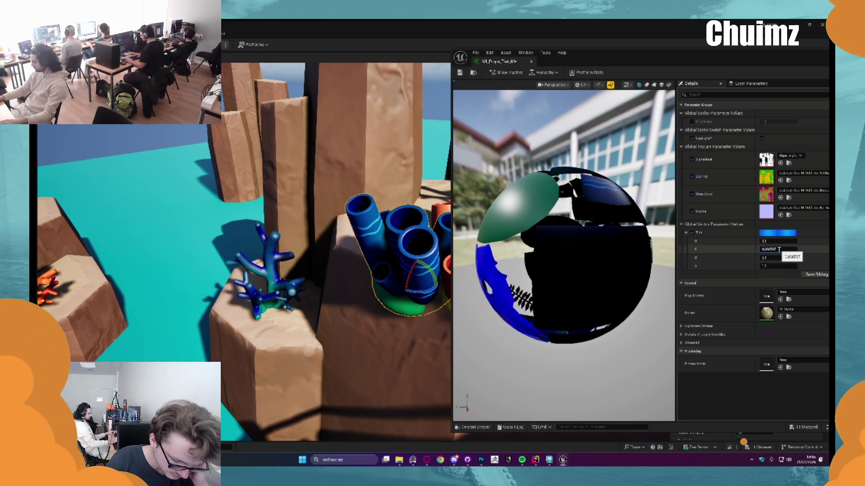
left_click_drag(778, 250, 778, 250)
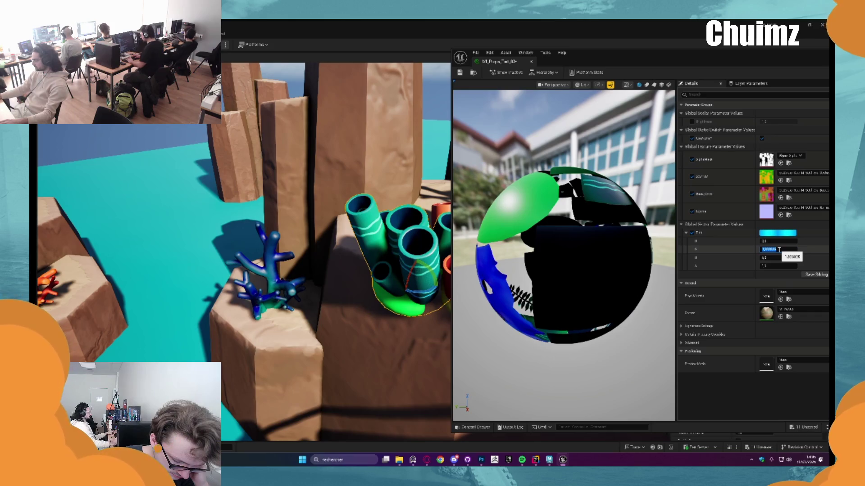
key("Return")
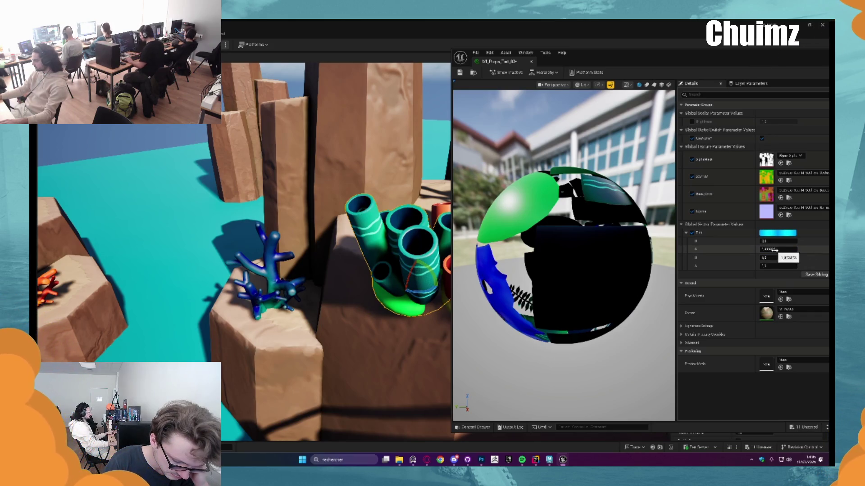
left_click_drag(778, 249, 776, 249)
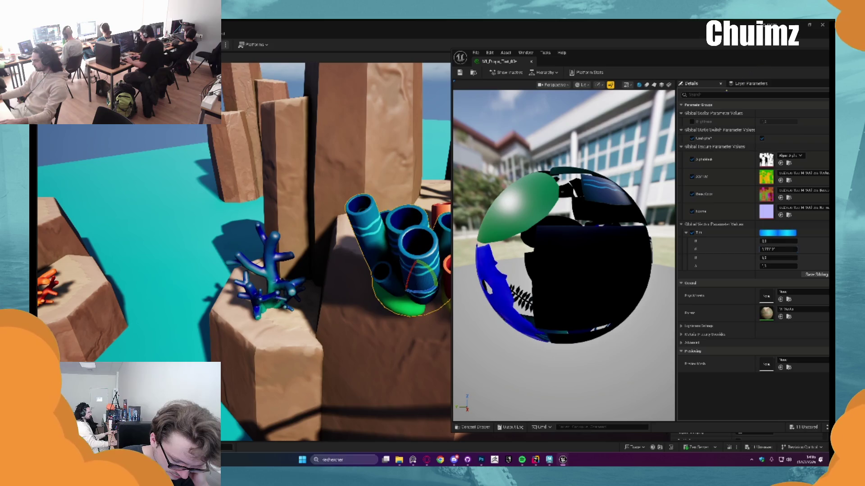
left_click(423, 132)
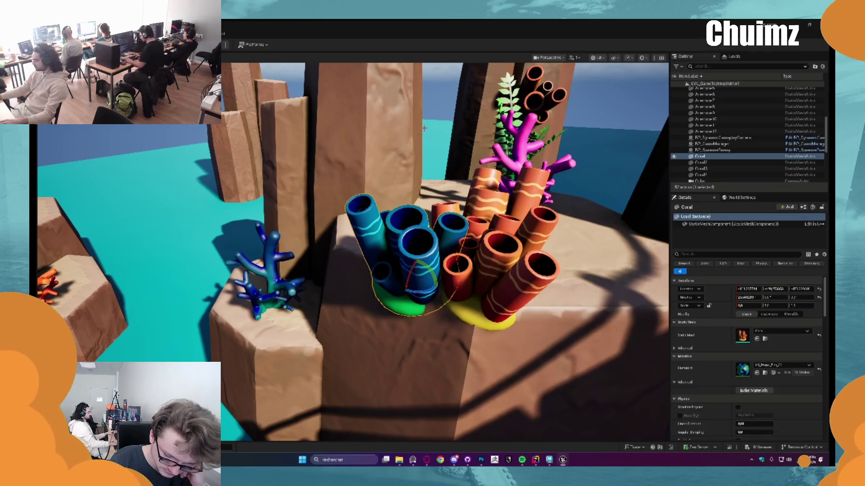
Zoom in and out over the coral-dressed islands, then open the Content Drawer
scroll(423, 132, "down", 5)
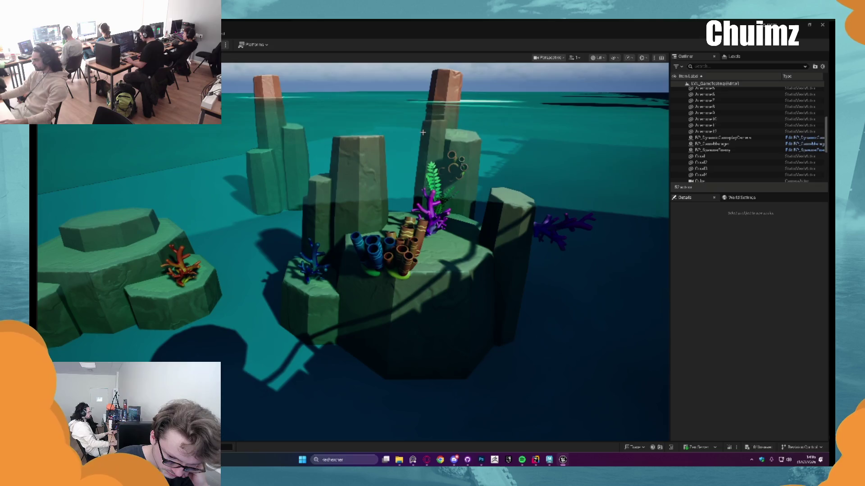
scroll(423, 133, "up", 10)
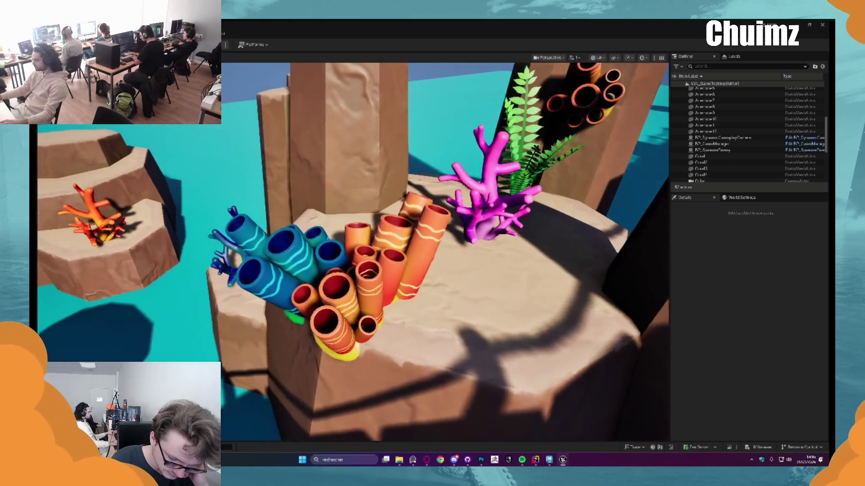
scroll(445, 252, "down", 10)
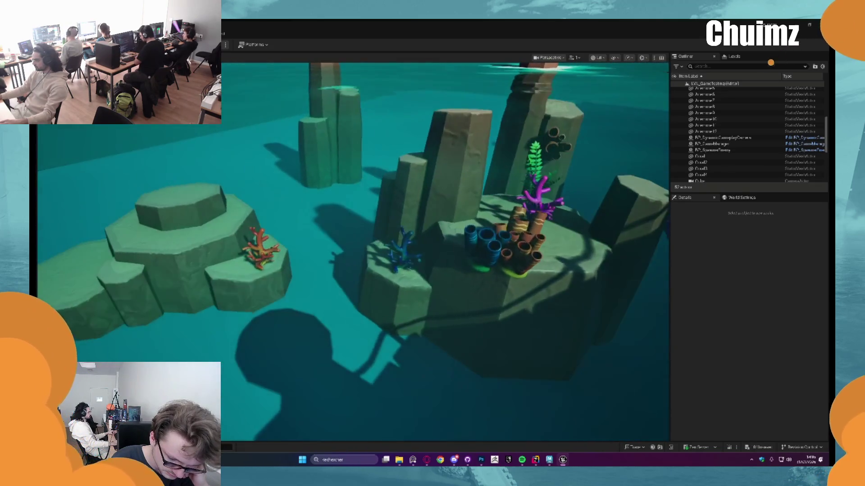
scroll(150, 221, "up", 3)
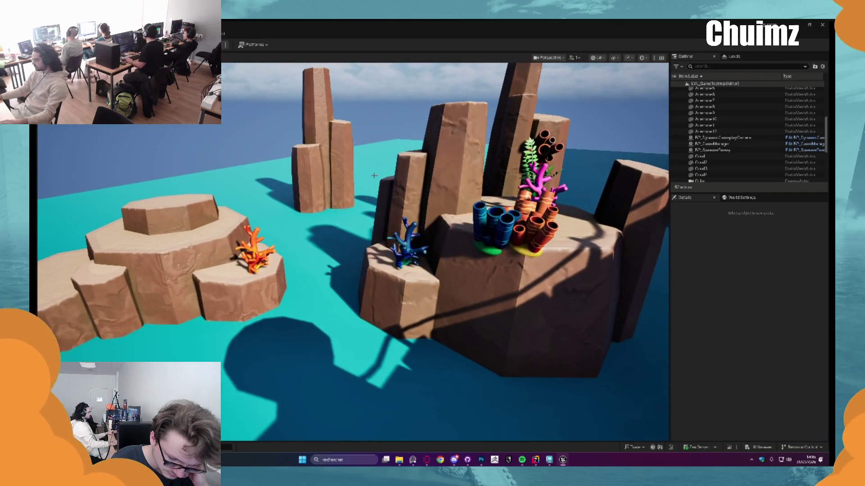
scroll(374, 175, "down", 10)
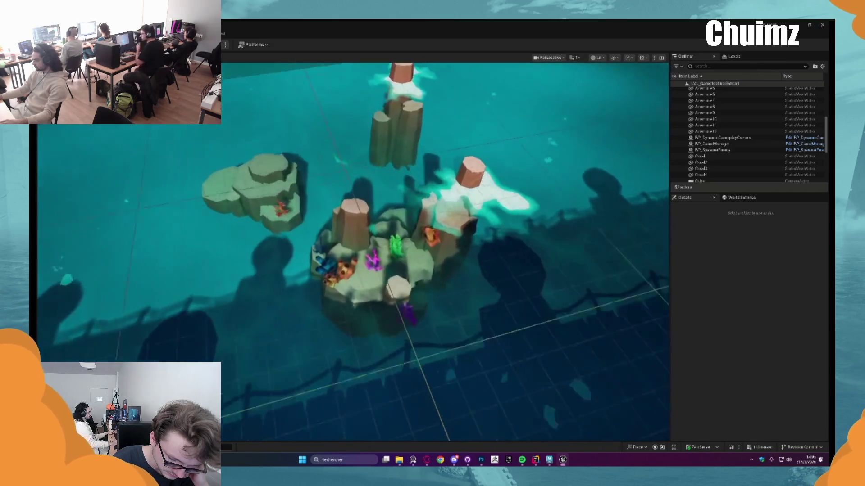
scroll(445, 252, "up", 10)
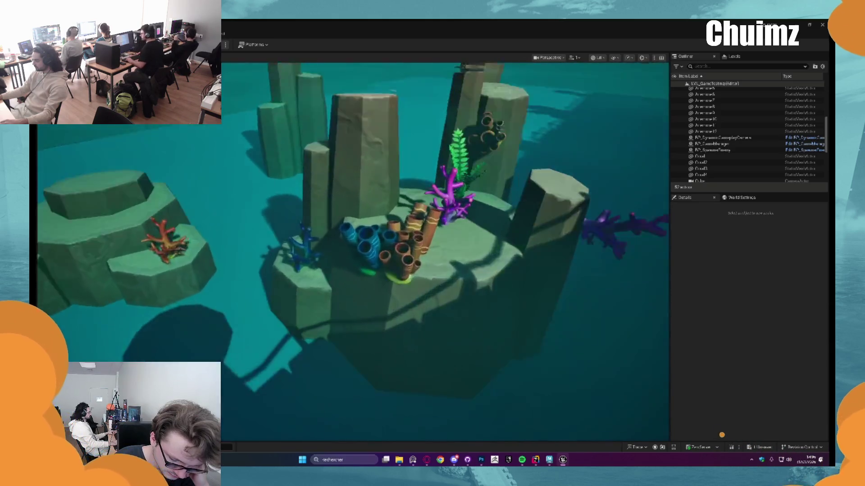
scroll(445, 252, "down", 10)
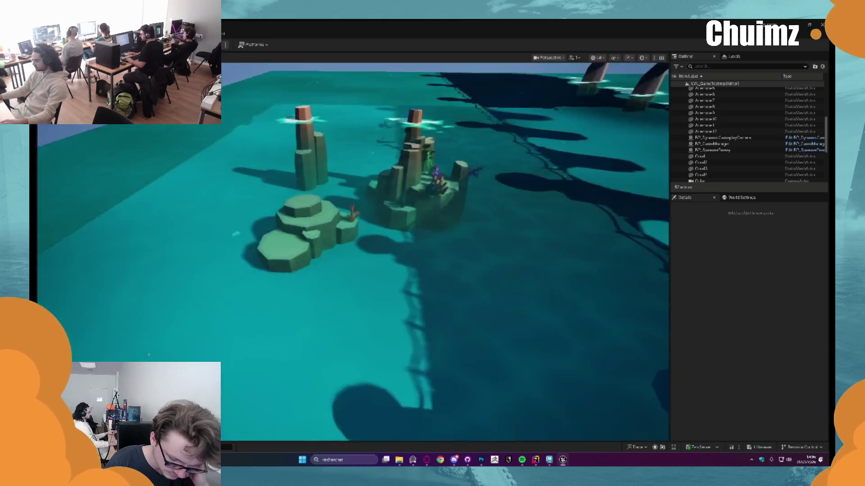
scroll(445, 252, "up", 10)
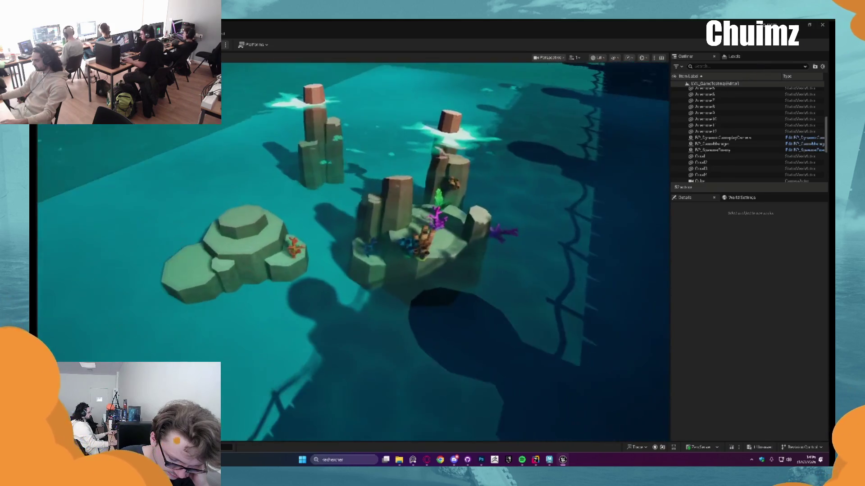
scroll(445, 253, "up", 5)
scroll(445, 252, "down", 8)
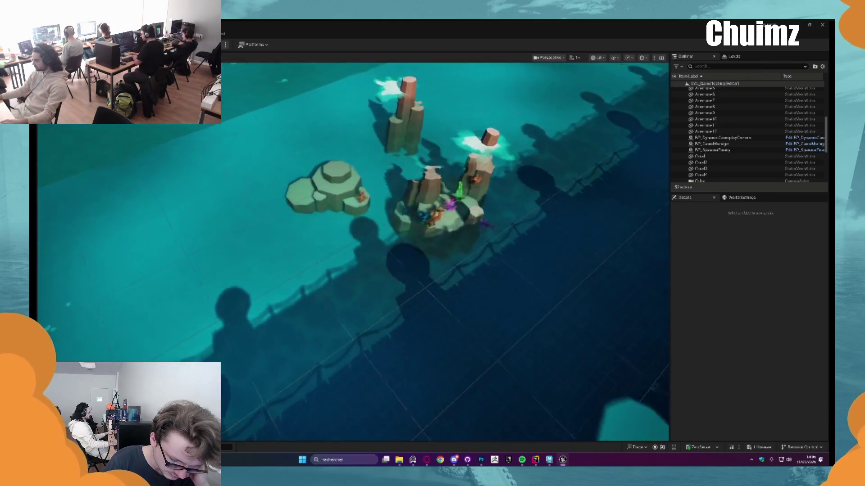
scroll(406, 199, "up", 5)
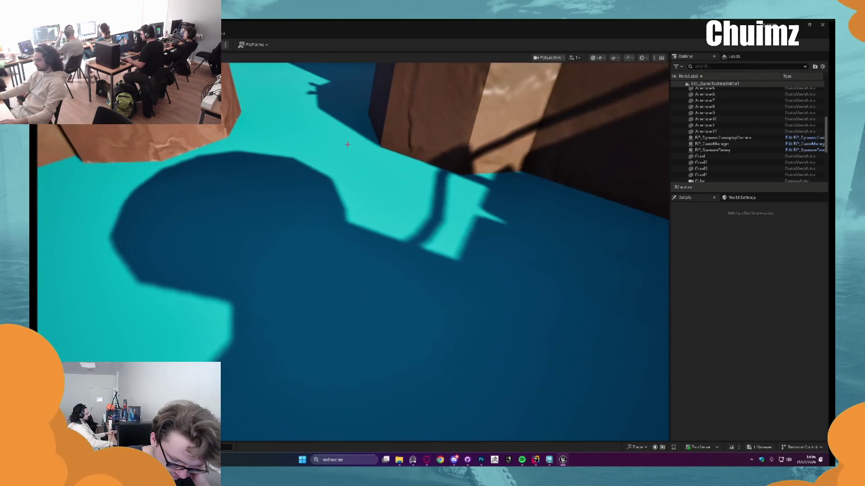
key("ctrl+space")
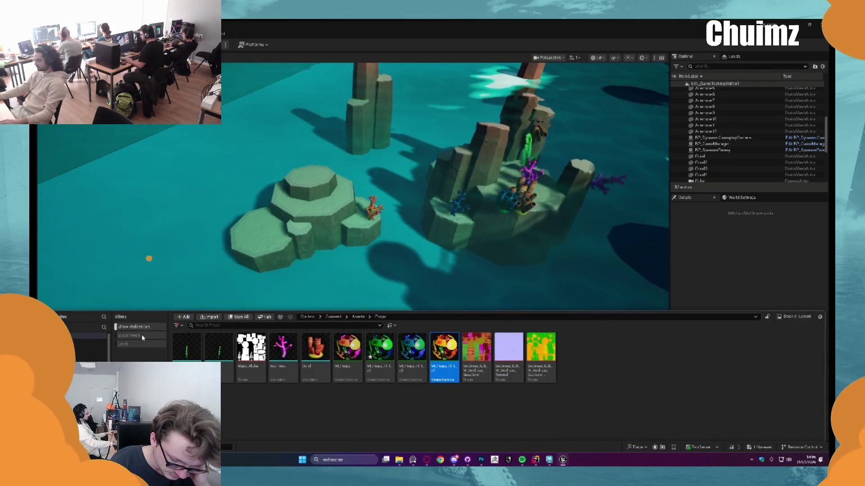
Filter to static meshes, drop a rock mesh into the sea, and lower it into the water
left_click(142, 337)
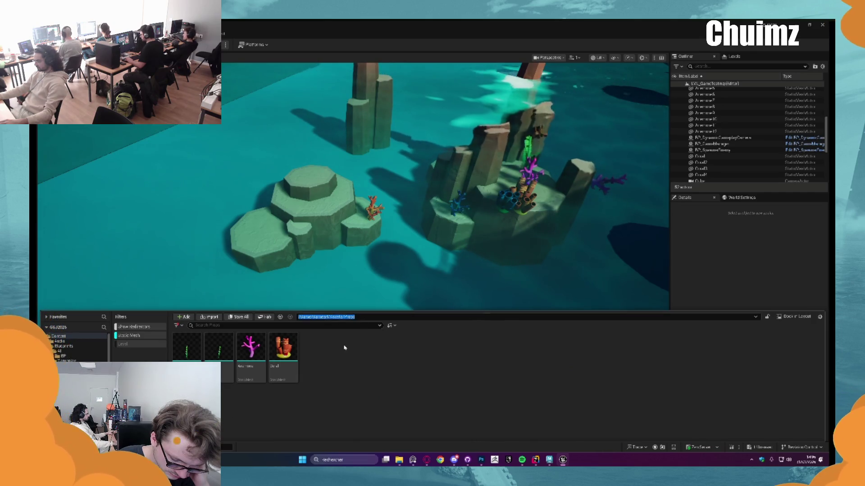
mouse_move(316, 349)
left_mouse_down()
mouse_move(366, 262)
mouse_move(396, 293)
mouse_move(203, 148)
mouse_move(189, 198)
mouse_move(313, 252)
mouse_move(320, 264)
left_mouse_up()
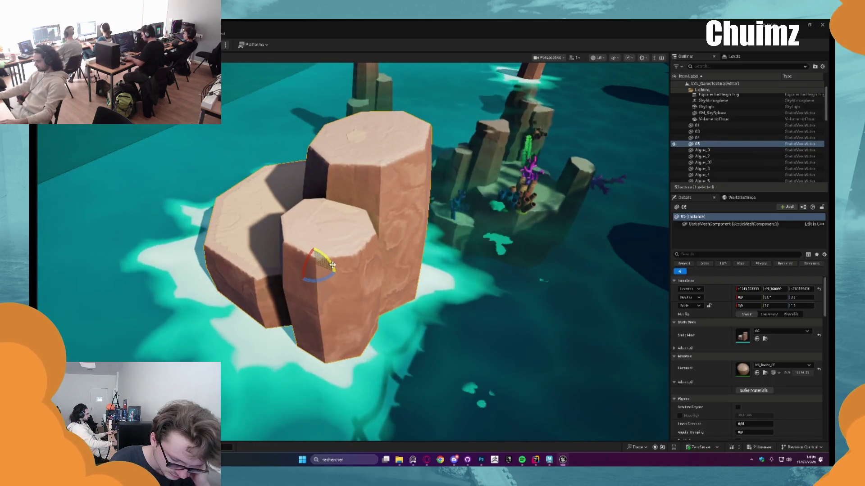
key("w")
key("End")
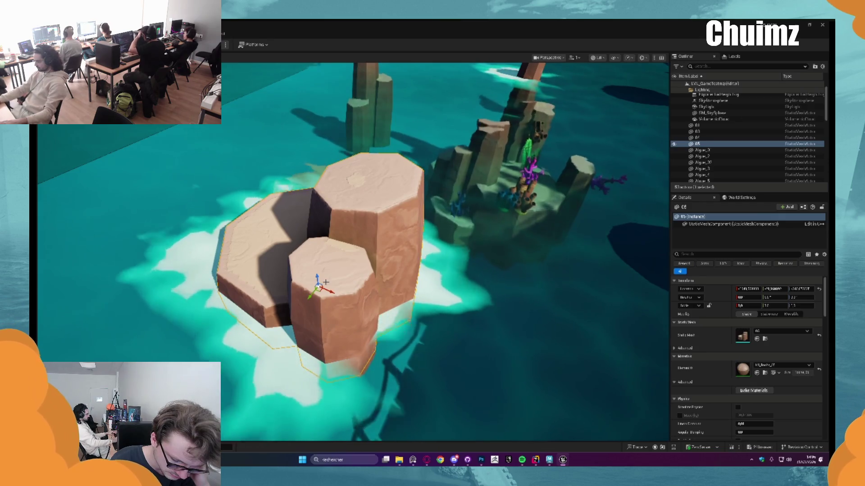
mouse_move(326, 282)
left_mouse_down()
mouse_move(332, 314)
mouse_move(344, 306)
mouse_move(347, 342)
mouse_move(348, 329)
mouse_move(411, 331)
mouse_move(419, 175)
mouse_move(379, 260)
mouse_move(440, 195)
left_mouse_up()
Play-test the level, then stop the play session
left_click(379, 260)
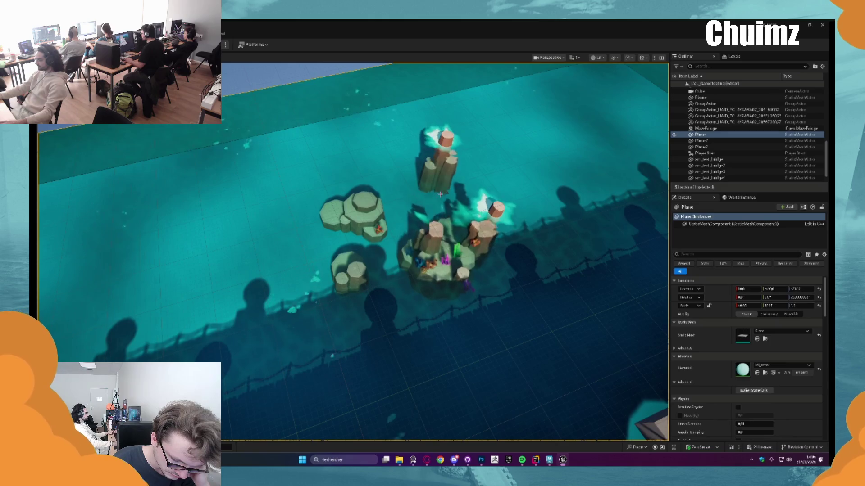
left_click(436, 189)
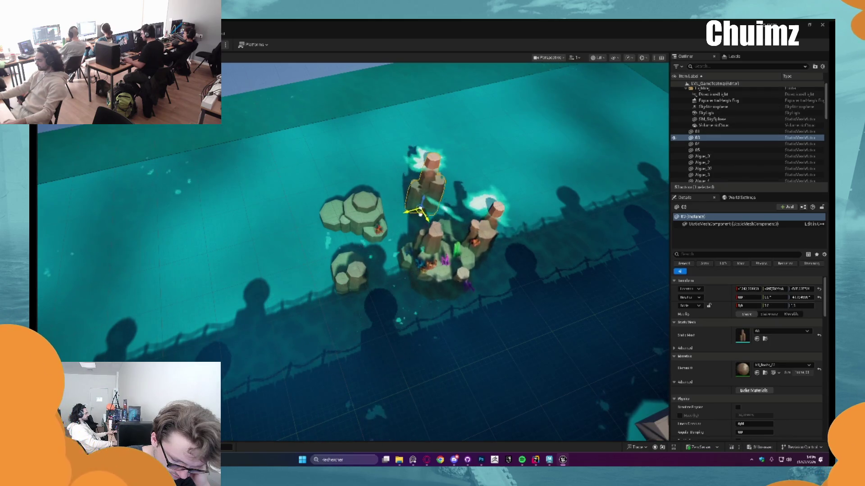
key("alt+p")
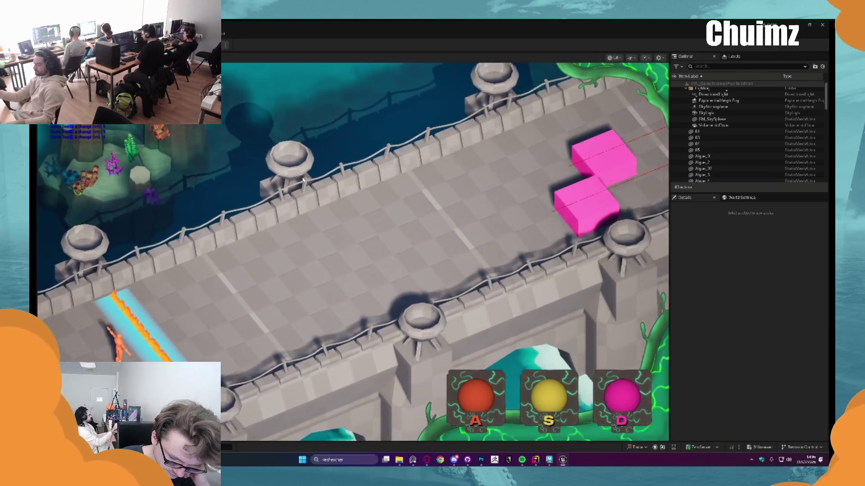
key("Escape")
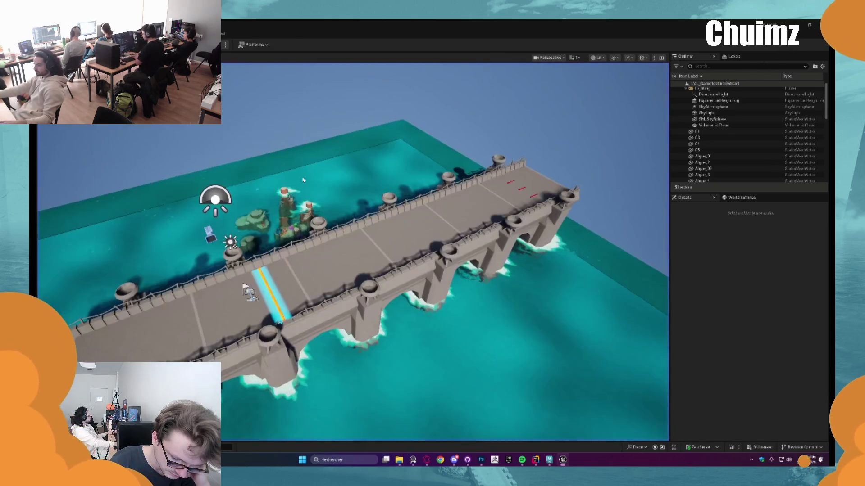
Select the water plane and open its MI_Water material instance
left_click_drag(304, 178, 320, 164)
left_click_drag(401, 321, 386, 228)
left_click(386, 228)
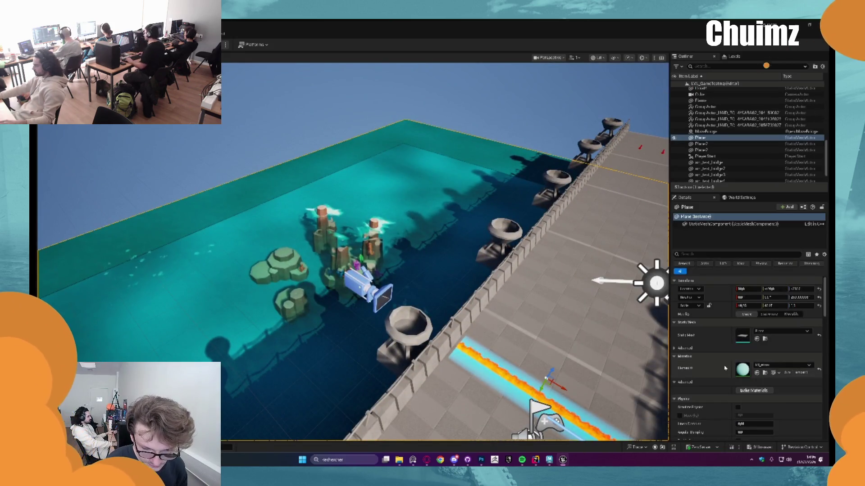
double_click(749, 370)
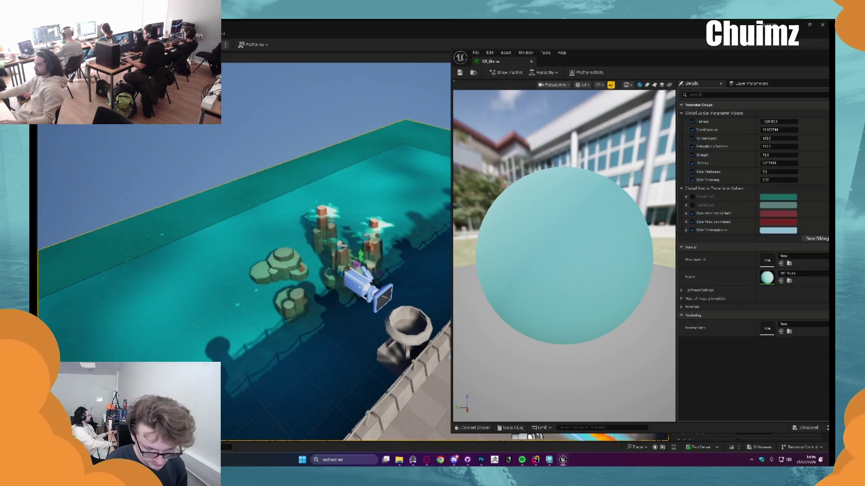
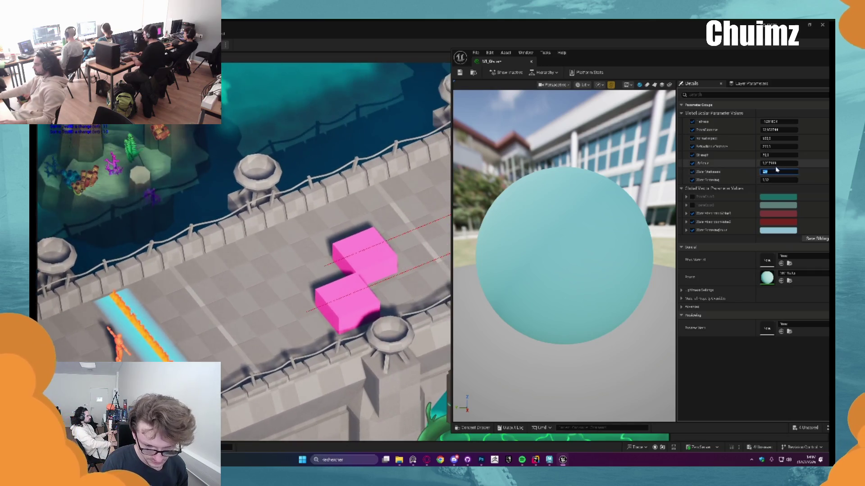
Edit Strength in MI_Water and brighten the red tint, accepting the lighter red
left_click(778, 155)
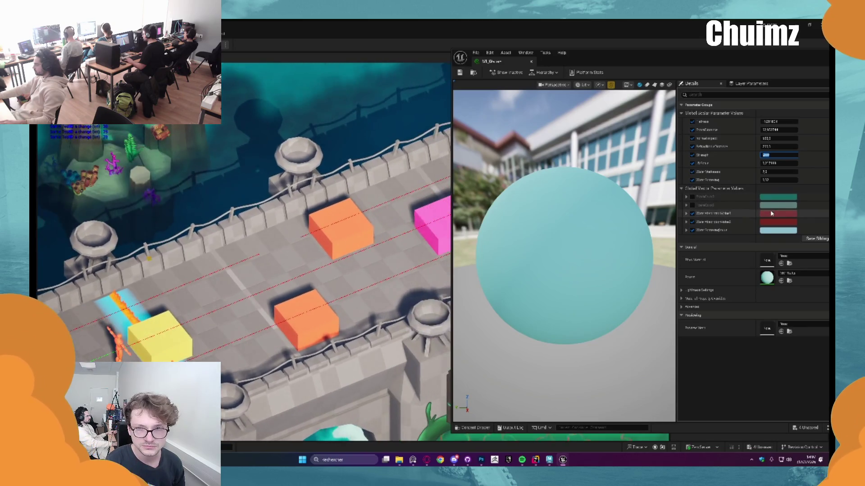
left_click(773, 216)
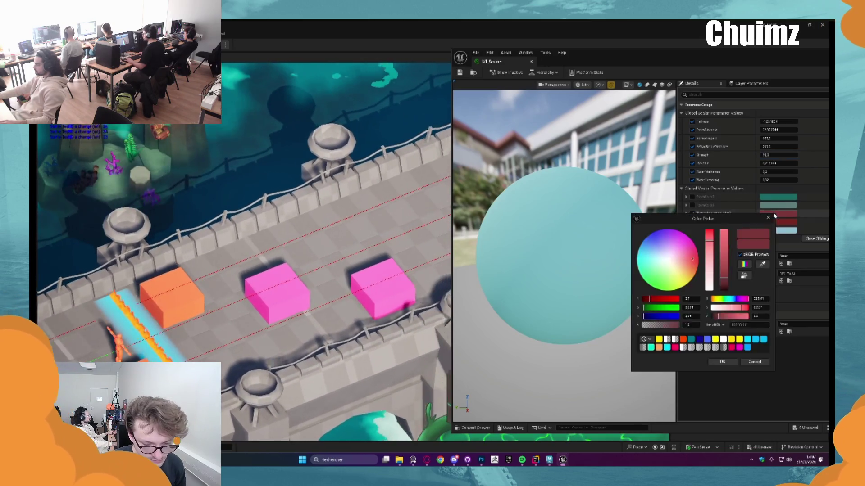
mouse_move(725, 268)
left_mouse_down()
mouse_move(724, 287)
mouse_move(734, 244)
left_mouse_up()
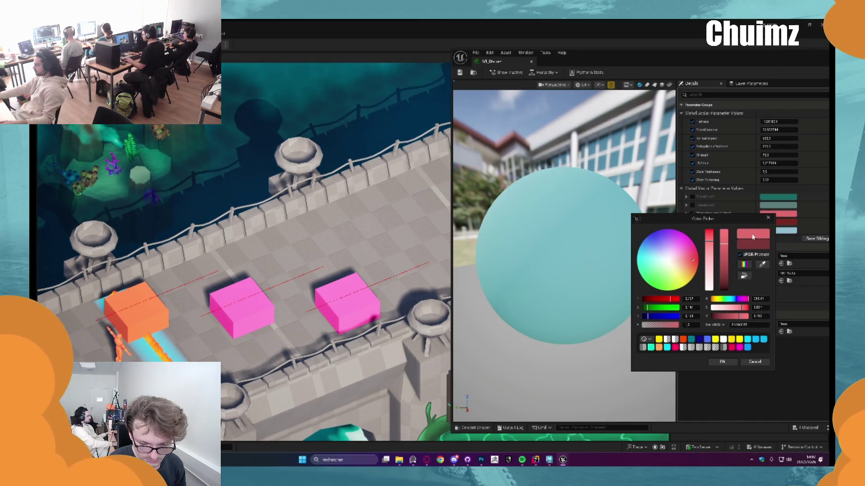
left_click(750, 363)
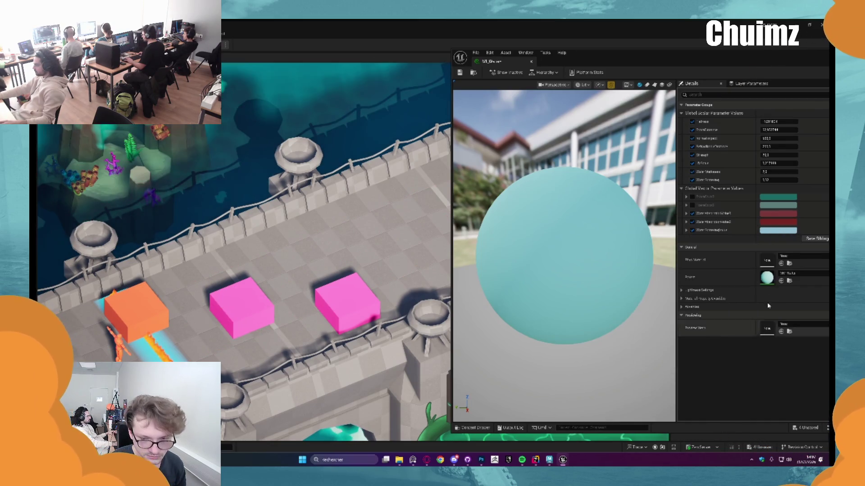
left_click(778, 222)
mouse_move(735, 287)
left_mouse_down()
mouse_move(745, 247)
mouse_move(738, 294)
mouse_move(744, 223)
mouse_move(743, 266)
left_mouse_up()
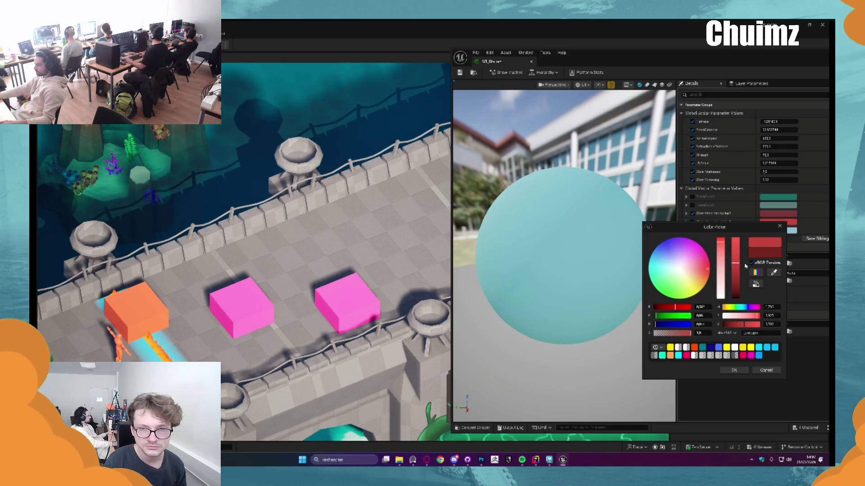
left_click(735, 371)
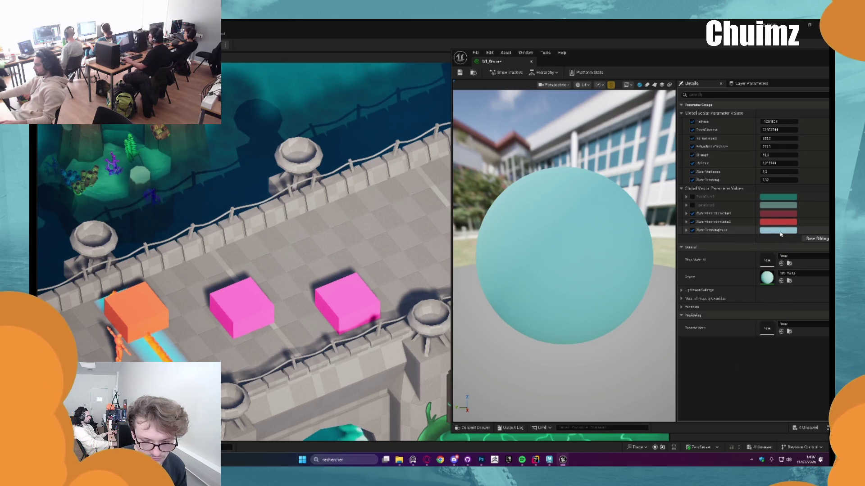
Try darker shades on the light-blue parameter, then keep it light blue
left_click(778, 230)
left_click_drag(735, 275, 735, 312)
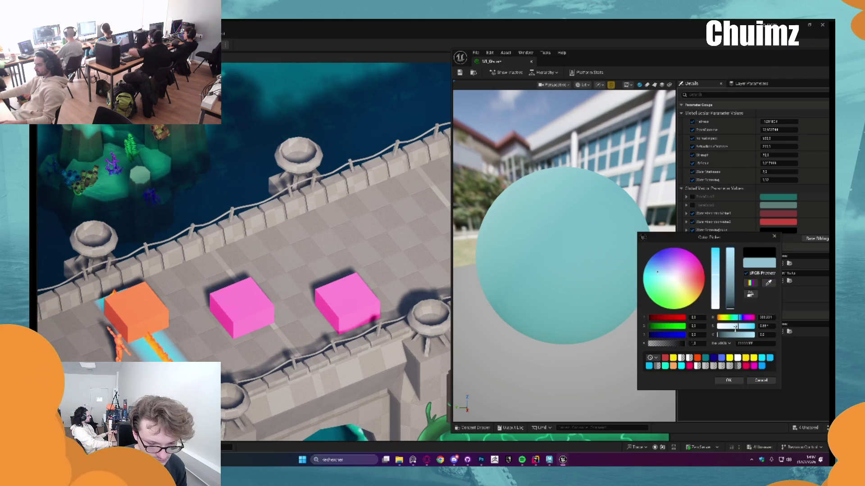
left_click(733, 302)
left_click(735, 260)
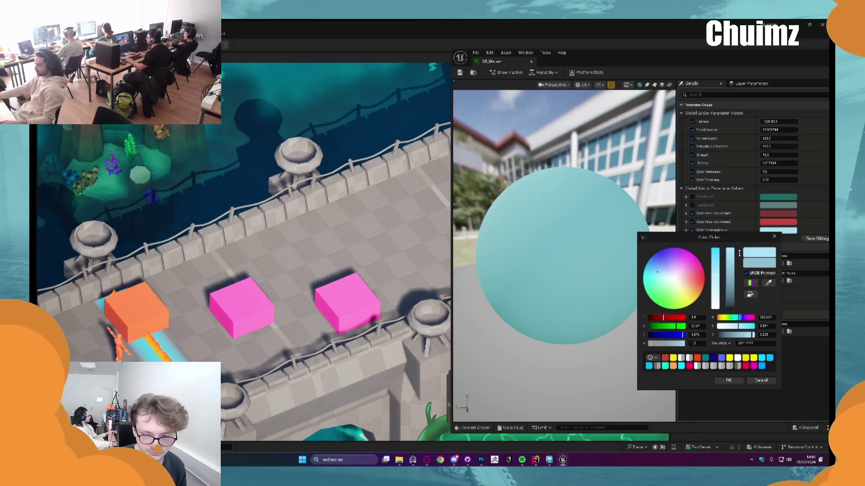
left_click(754, 383)
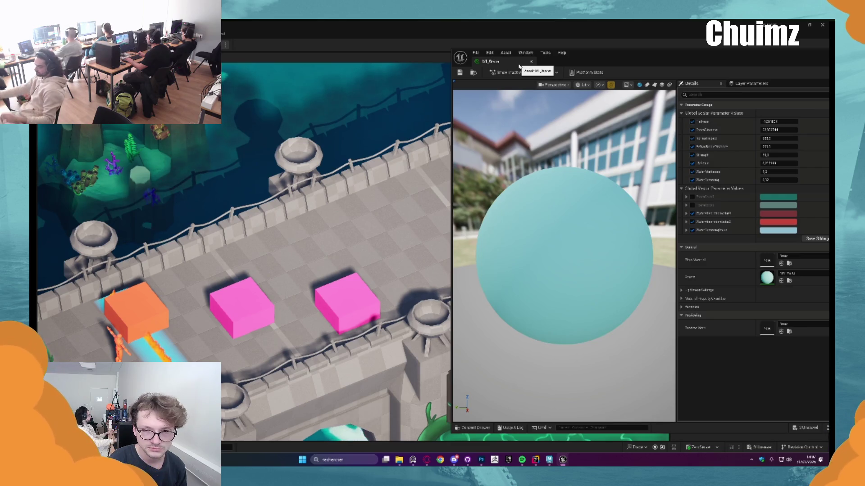
Close the MI_Water editor and stop the Play-in-Editor preview with Esc
left_click(533, 62)
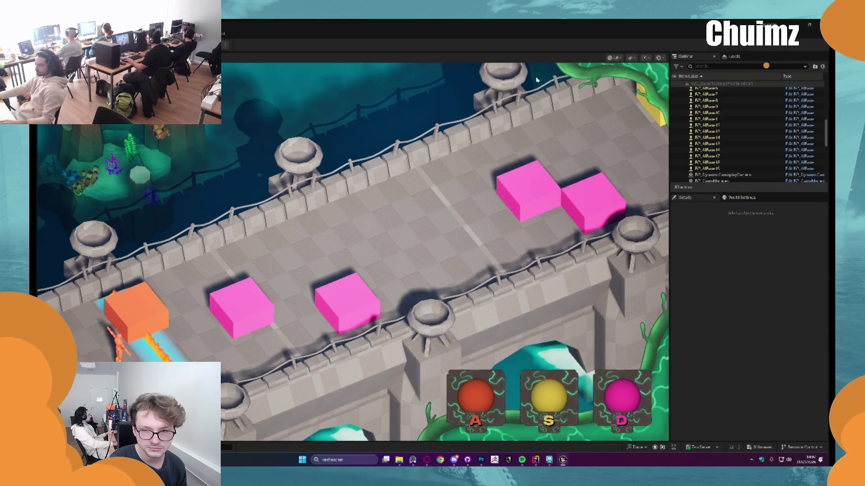
key("Escape")
mouse_move(231, 243)
left_mouse_down()
mouse_move(421, 309)
mouse_move(575, 225)
left_mouse_up()
Fly the camera to an overhead view of the rock islands and select the water plane
left_click_drag(379, 206, 378, 205)
left_click_drag(317, 211, 354, 212)
key("Escape")
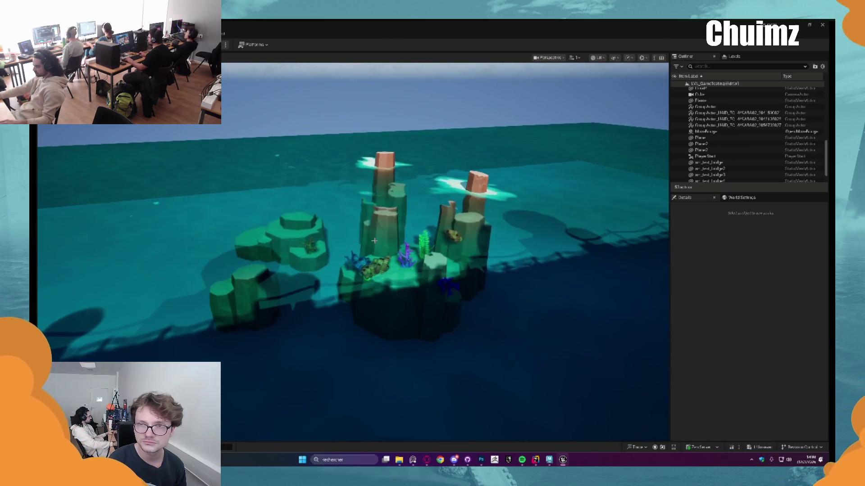
left_click(375, 241)
Hide the water plane with H and fly down close to the central rock
key("h")
left_click_drag(364, 249, 364, 249)
left_click_drag(394, 287, 363, 290)
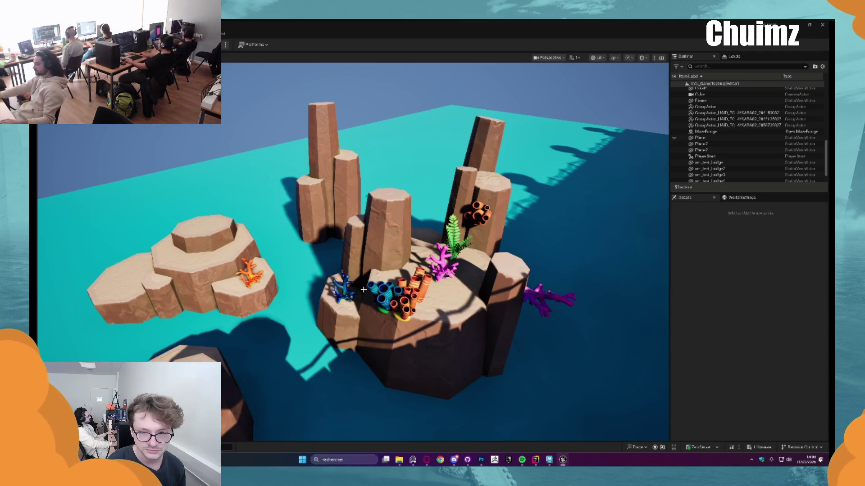
key("ctrl+space")
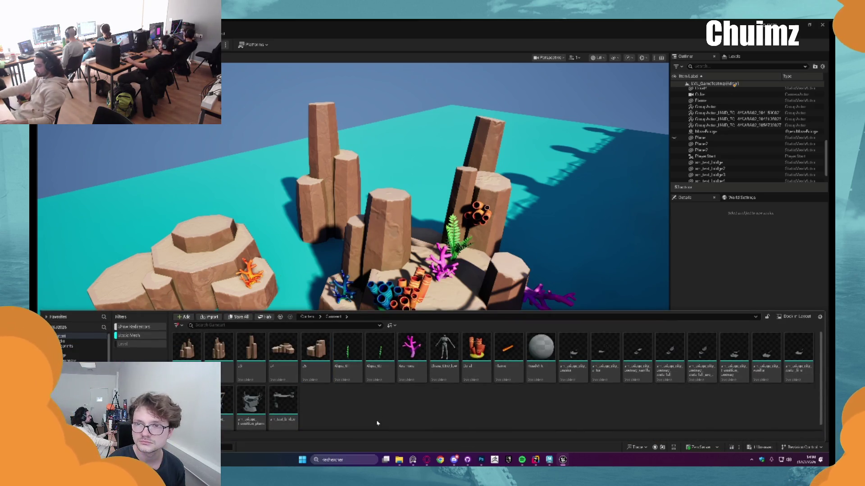
left_click_drag(393, 219, 377, 239)
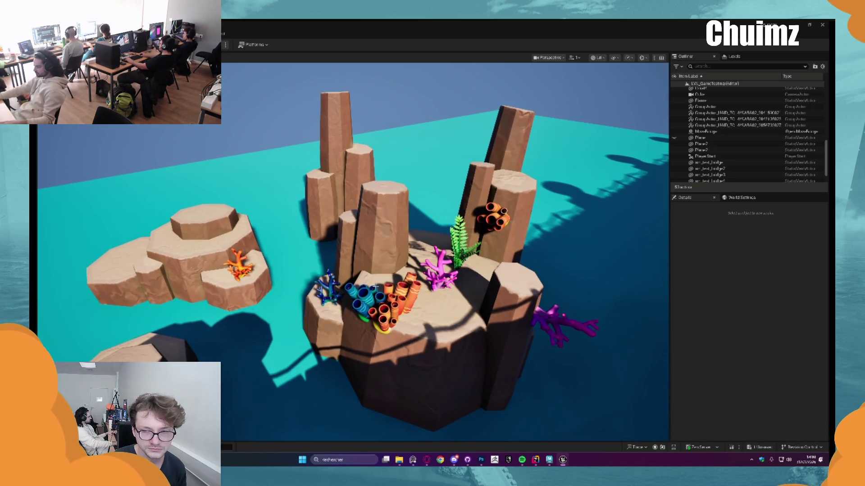
Move the blue tube coral up onto the rock beside the green fern
left_click(367, 292)
left_click_drag(367, 293, 383, 299)
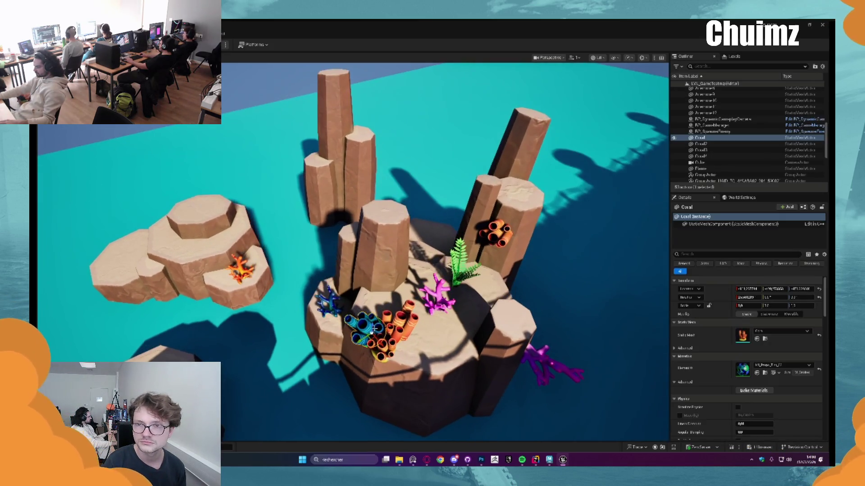
left_click_drag(370, 331, 412, 247)
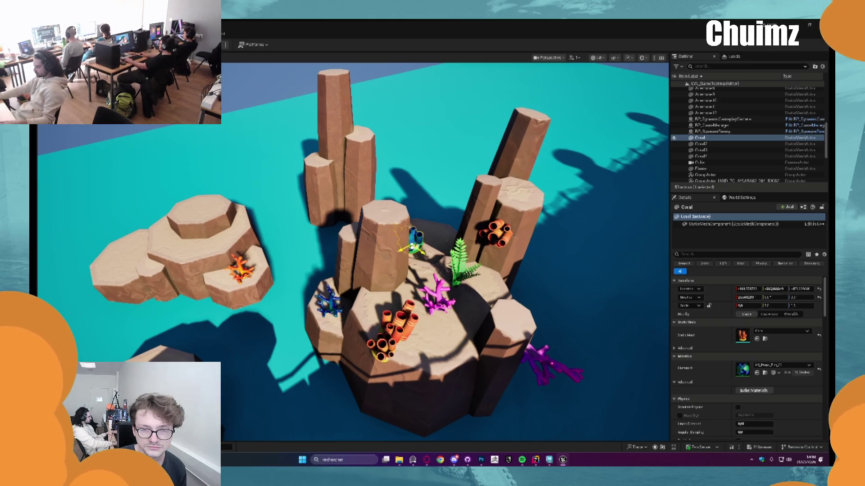
key("f")
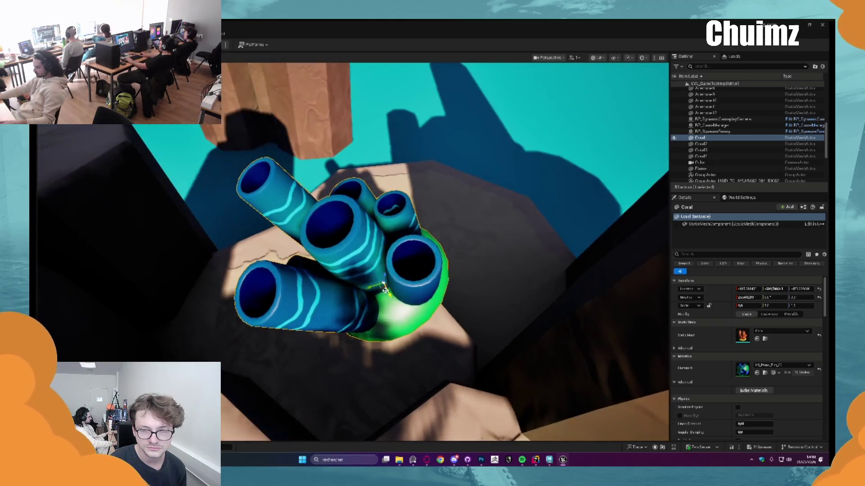
left_click_drag(385, 276, 390, 311)
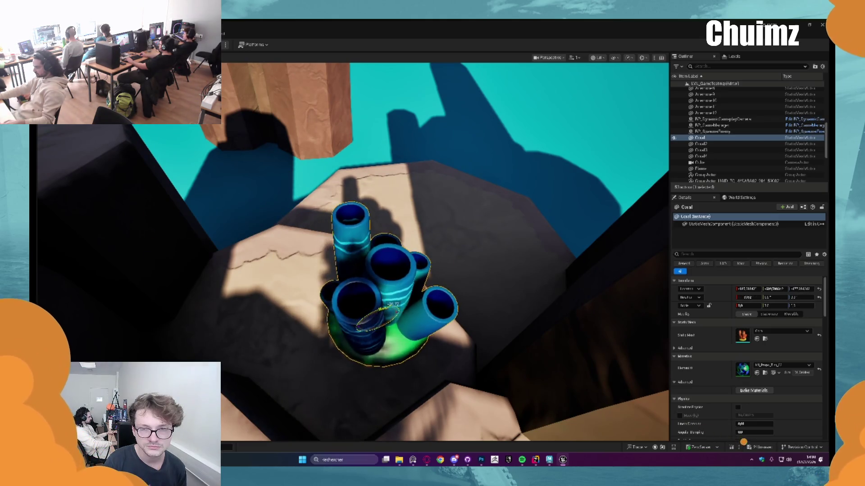
key("Escape")
left_click_drag(451, 252, 450, 306)
left_click(597, 58)
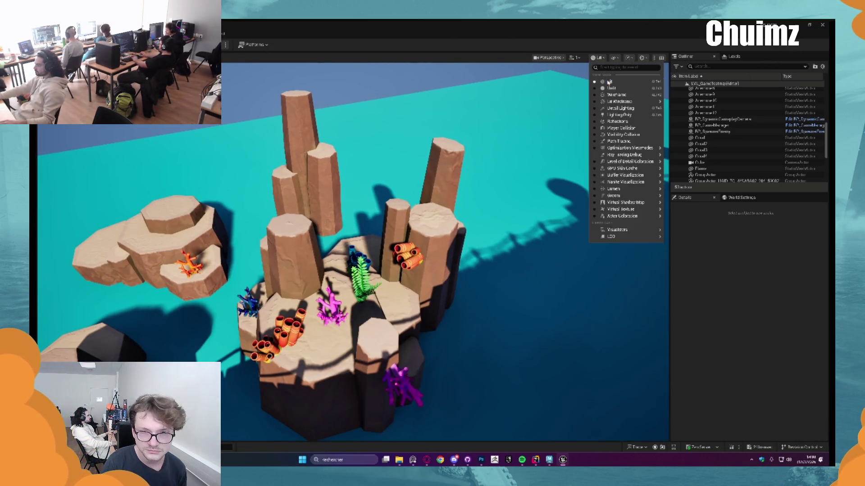
Switch the viewport to Unlit shading and focus on the blue tube coral
left_click(604, 87)
scroll(450, 252, "up", 5)
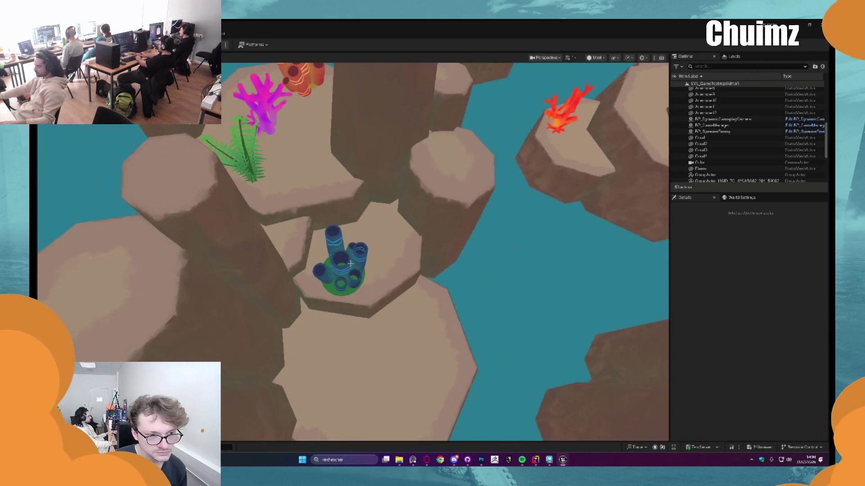
left_click(338, 261)
key("f")
scroll(445, 253, "down", 5)
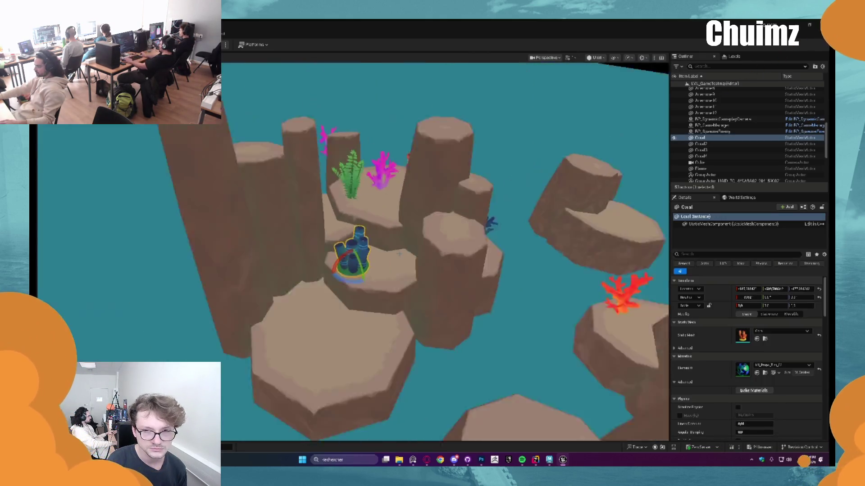
scroll(445, 252, "up", 3)
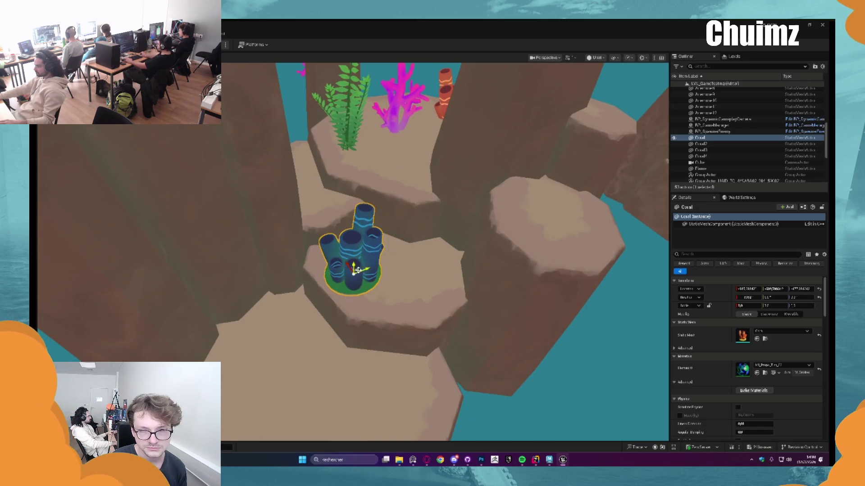
Alt-drag a copy of the blue coral, shrink it, and shift and rotate it beside the original
left_click_drag(358, 270, 394, 293)
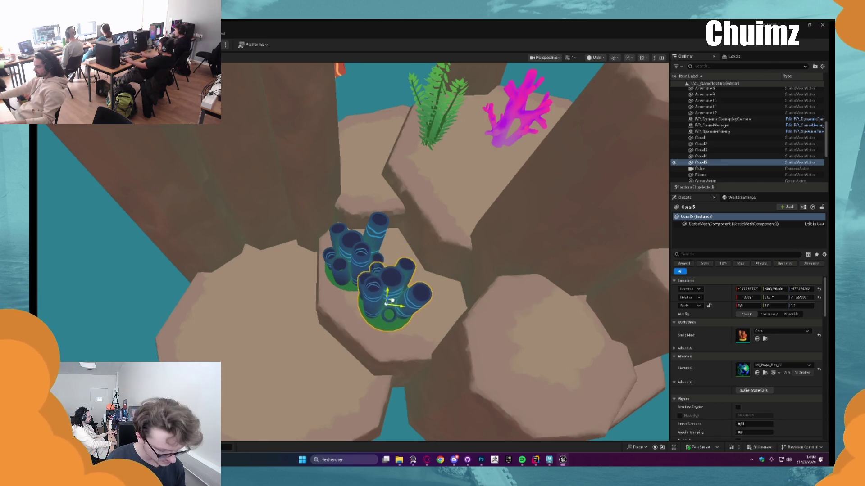
key("f")
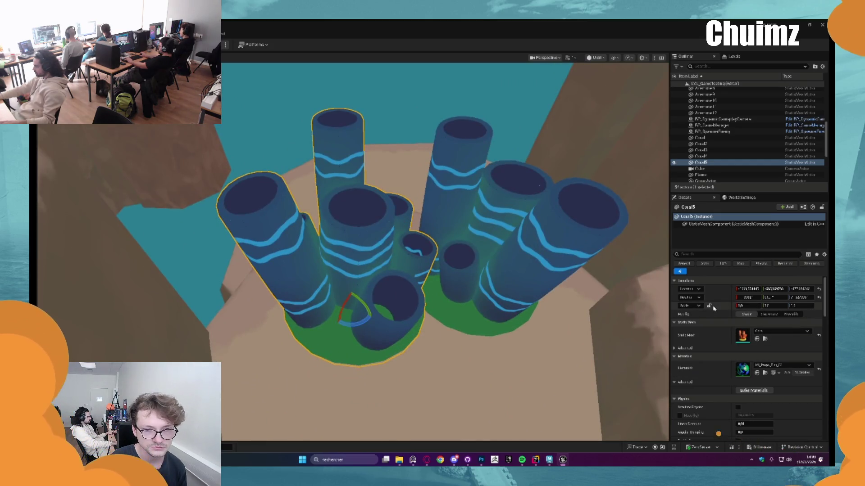
left_click_drag(736, 306, 737, 306)
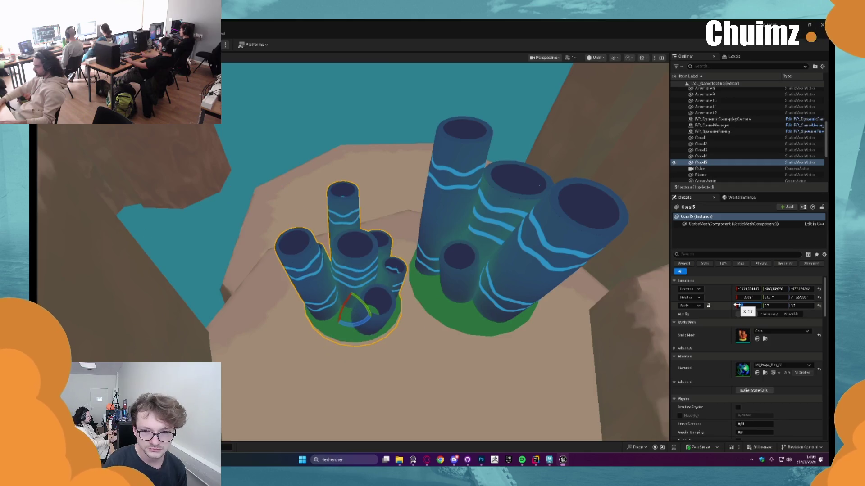
left_click_drag(352, 309, 431, 291)
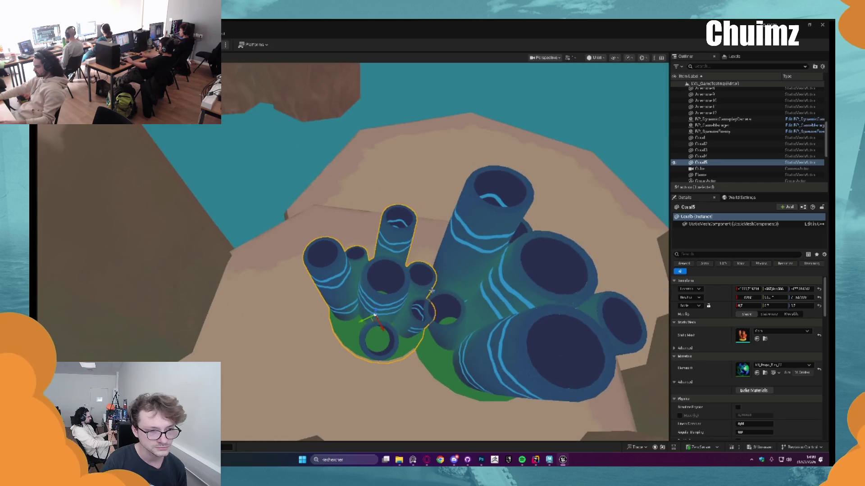
left_click_drag(387, 335, 395, 331)
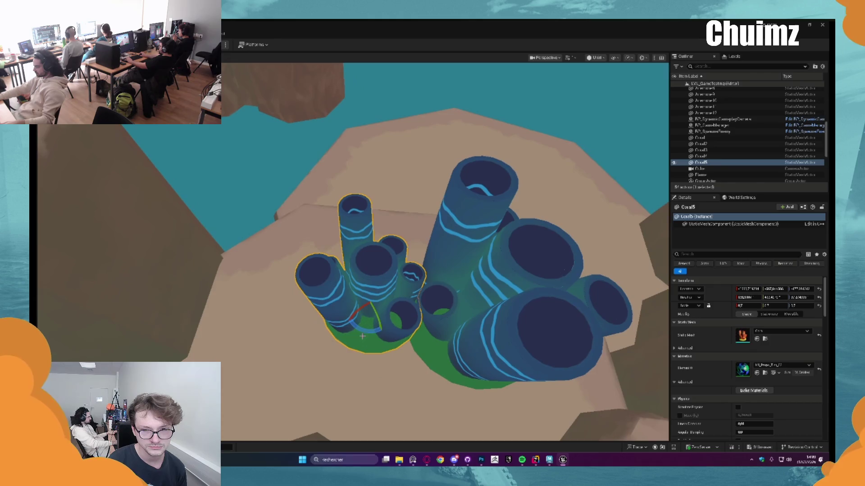
Pull back to inspect the pink coral, then select the orange tube coral
key("Escape")
scroll(362, 333, "down", 10)
mouse_move(442, 270)
left_mouse_down()
mouse_move(327, 240)
mouse_move(354, 270)
mouse_move(308, 327)
left_mouse_up()
left_click(351, 285)
key("f")
key("Escape")
left_click(307, 327)
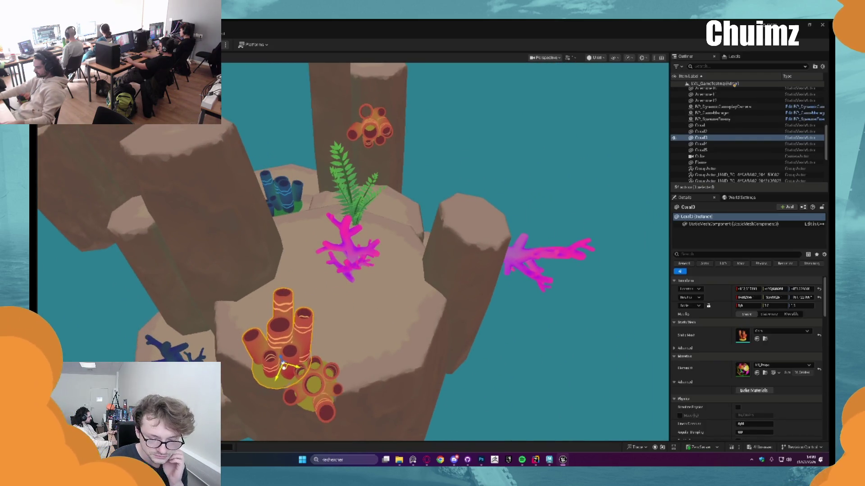
key("Escape")
mouse_move(286, 358)
left_mouse_down()
mouse_move(295, 153)
mouse_move(356, 281)
mouse_move(293, 270)
left_mouse_up()
mouse_move(240, 192)
left_mouse_down()
mouse_move(265, 200)
mouse_move(284, 173)
left_mouse_up()
left_click_drag(288, 234, 318, 236)
left_click_drag(487, 281, 488, 282)
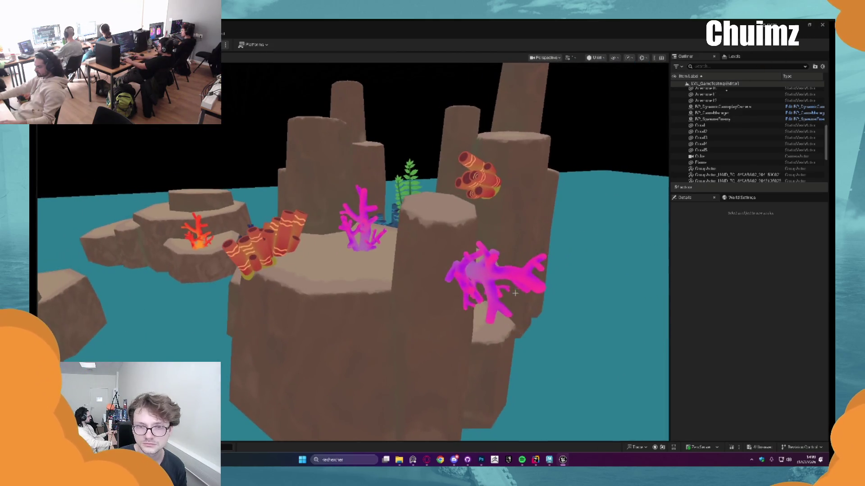
Look over the pink anemones and the pink coral on the central rock from a new angle
left_click(488, 282)
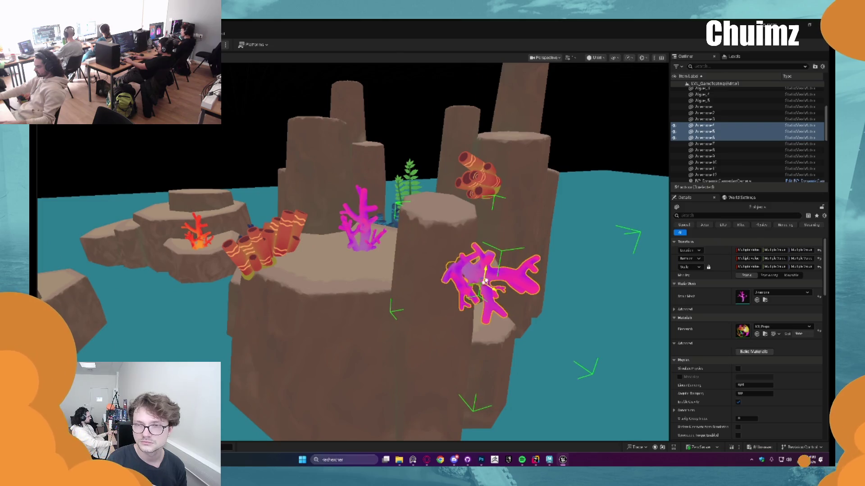
key("Escape")
left_click_drag(488, 281, 436, 253)
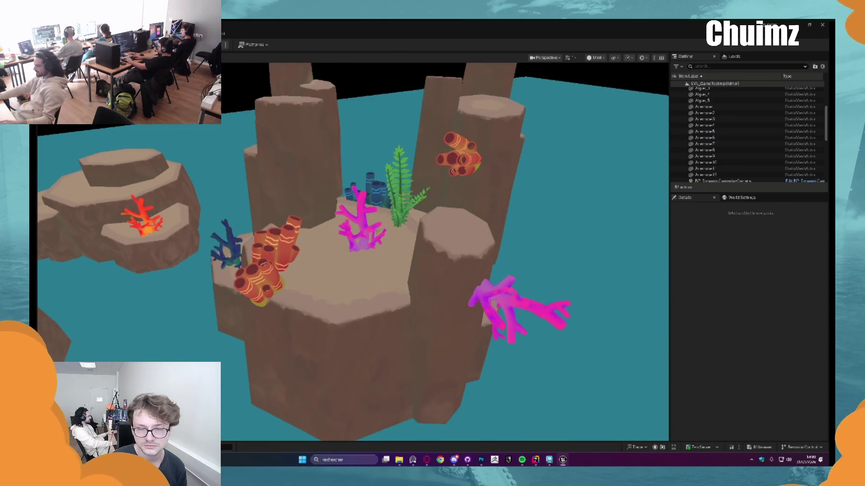
left_click(360, 228)
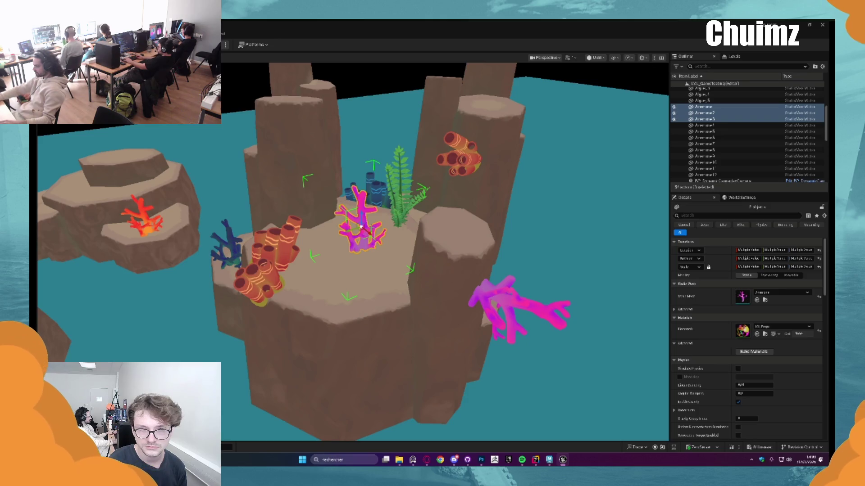
left_click_drag(360, 228, 379, 189)
Select the Algue_4 fern plus four more ferns on the central rock
left_click(523, 158)
key("f")
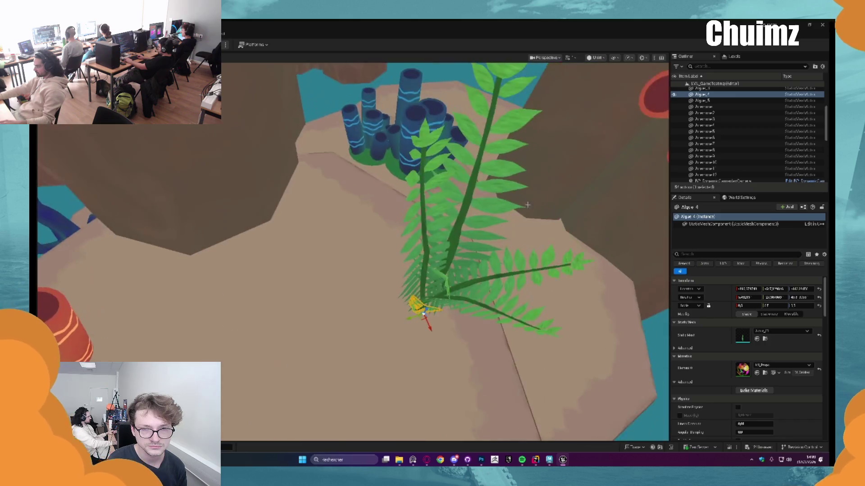
left_click(531, 266, "ctrl")
left_click(424, 288, "ctrl")
left_click(495, 117, "ctrl")
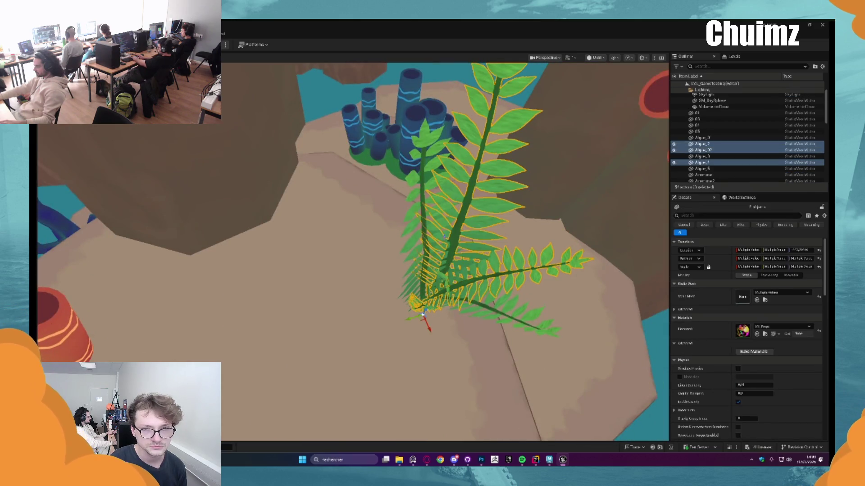
left_click(531, 320, "ctrl")
mouse_move(531, 320)
left_mouse_down()
mouse_move(473, 279)
mouse_move(428, 300)
mouse_move(423, 321)
mouse_move(193, 289)
left_mouse_up()
key("f")
Refine the fern selection, swapping Algue_3 for Algue_0 and adding Algue_5
left_click(431, 281, "ctrl")
left_click(425, 315, "ctrl")
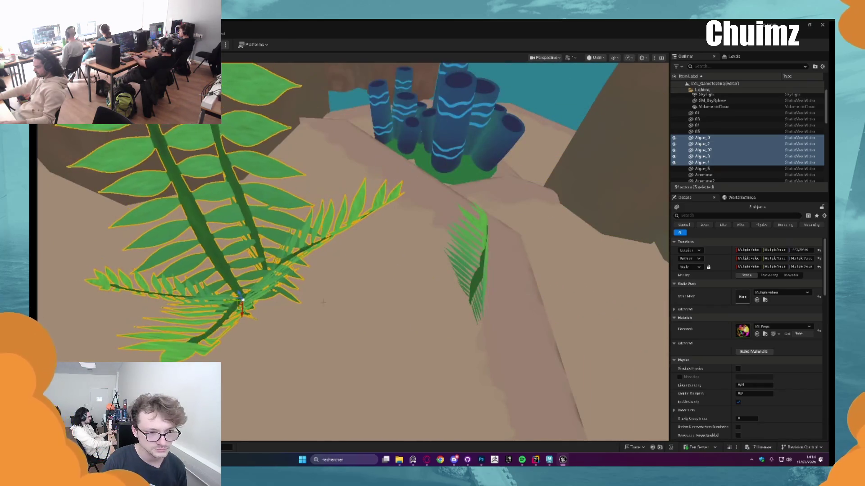
key("ctrl+z")
scroll(421, 307, "down", 10)
left_click(372, 248, "ctrl")
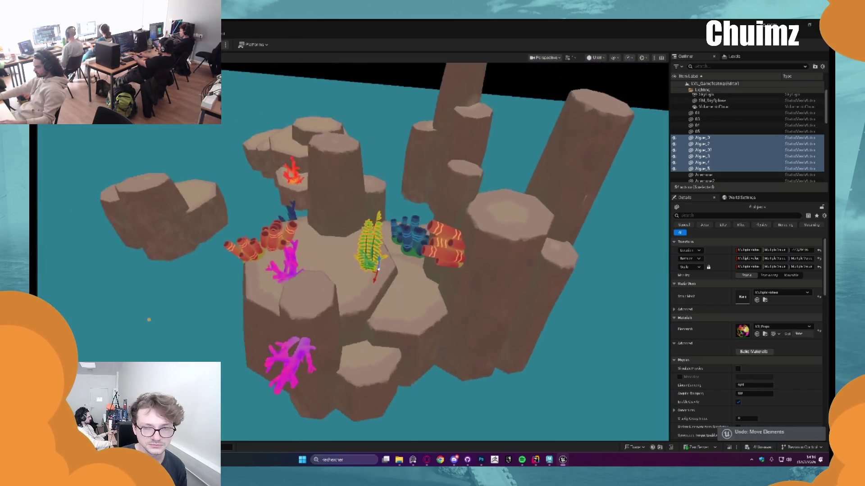
key("f")
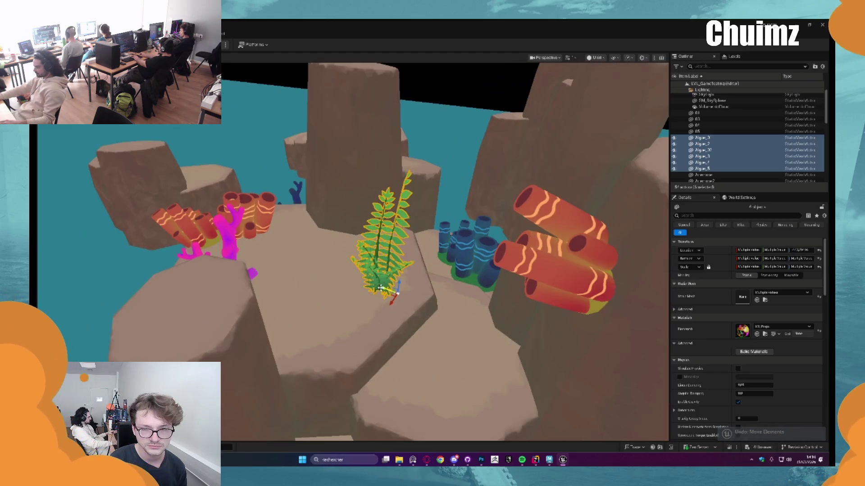
Alt-drag a copy of the ferns onto the rock, group it with Ctrl+G and shift it left
mouse_move(381, 288)
left_mouse_down()
mouse_move(328, 272)
mouse_move(340, 279)
left_mouse_up()
key("ctrl+g")
scroll(344, 182, "up", 3)
scroll(345, 182, "down", 8)
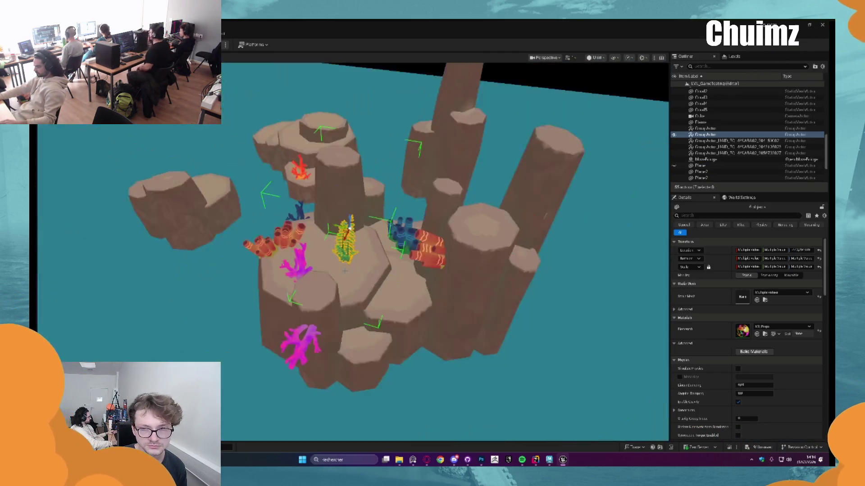
scroll(350, 222, "up", 5)
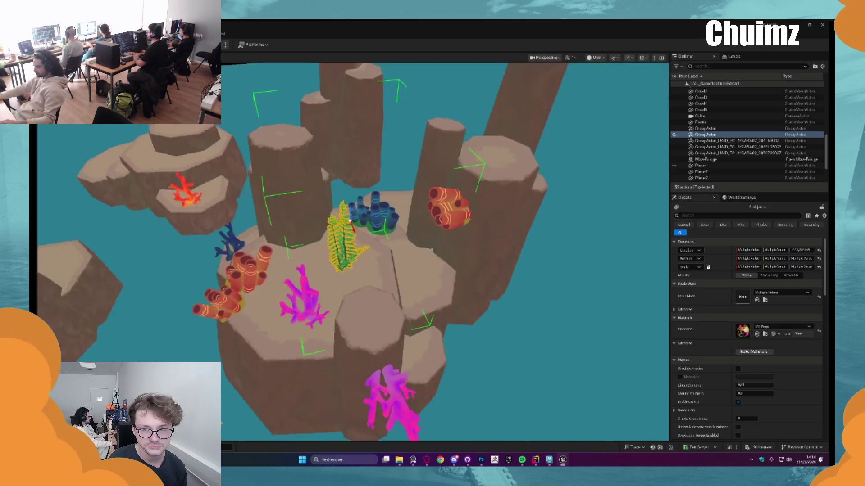
scroll(350, 222, "up", 5)
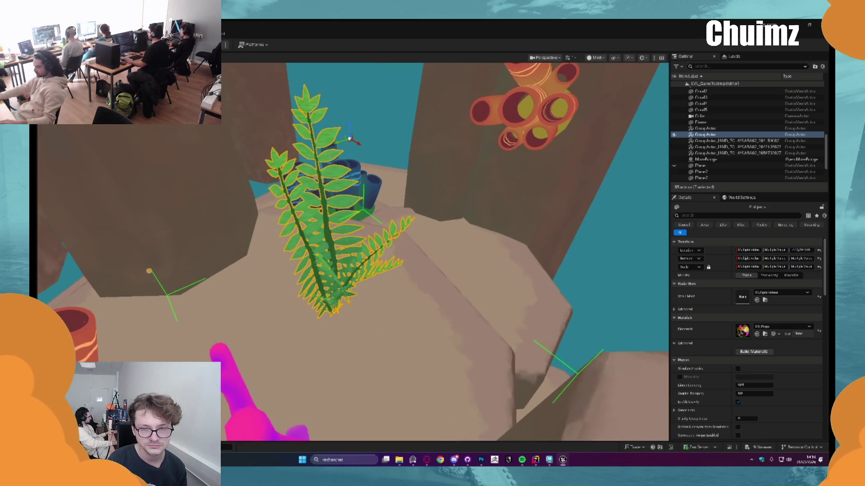
mouse_move(336, 143)
left_mouse_down()
mouse_move(310, 168)
mouse_move(298, 136)
mouse_move(386, 206)
mouse_move(407, 187)
mouse_move(449, 203)
left_mouse_up()
key("f")
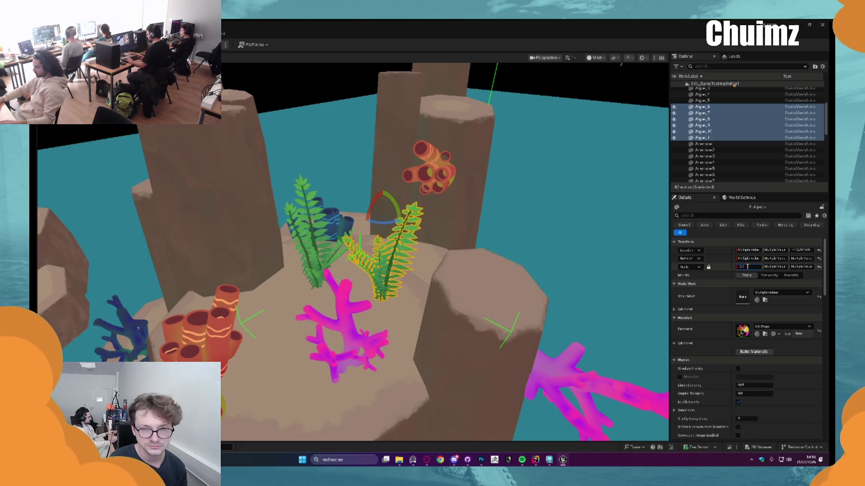
Enter a smaller Scale for the grouped fern copy and move it in front of the original ferns
key("Return")
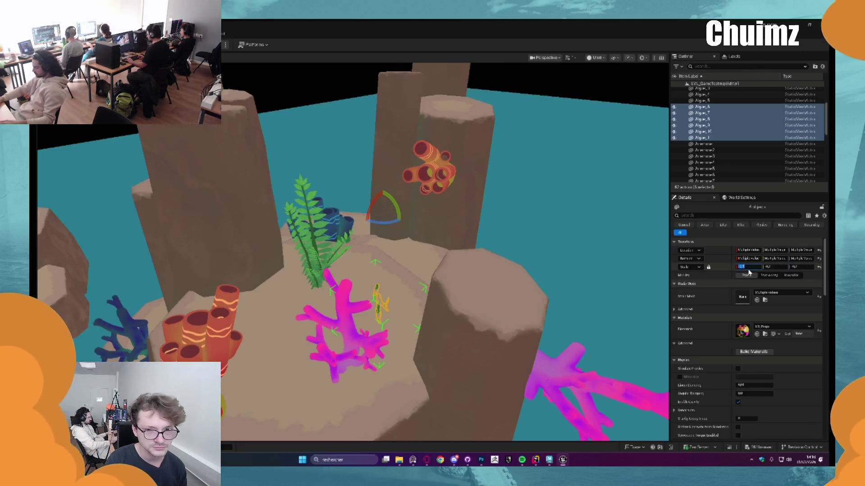
type("0")
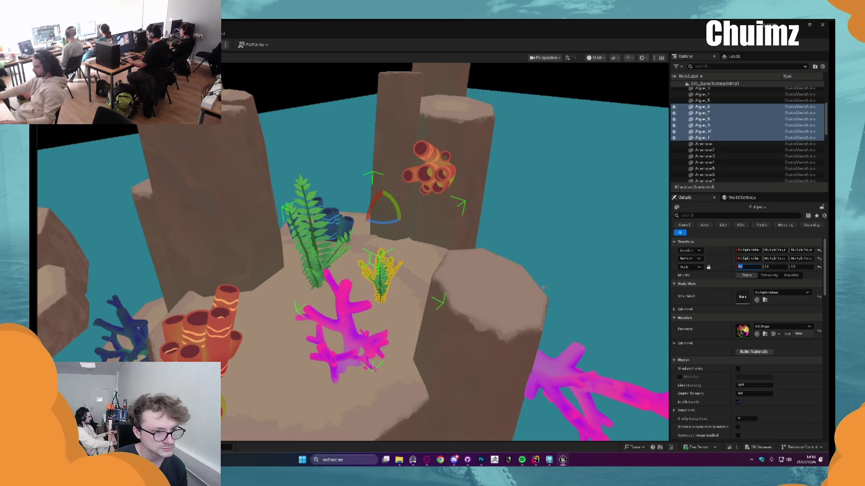
type("f")
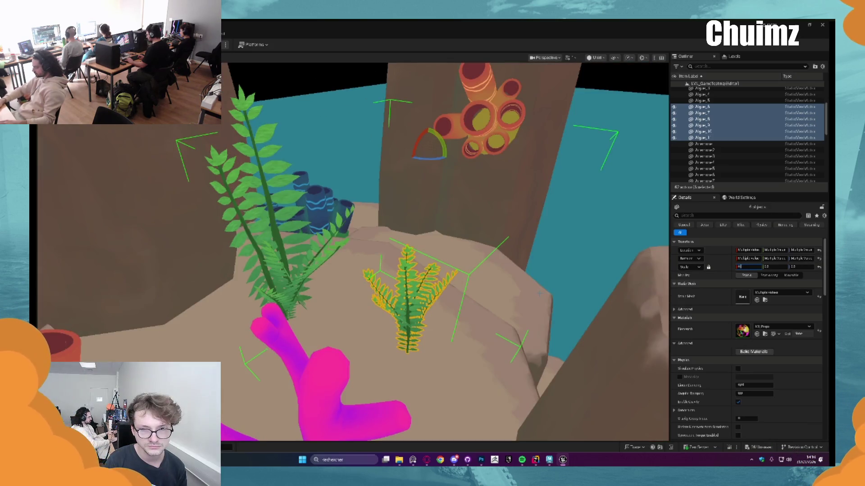
key("Return")
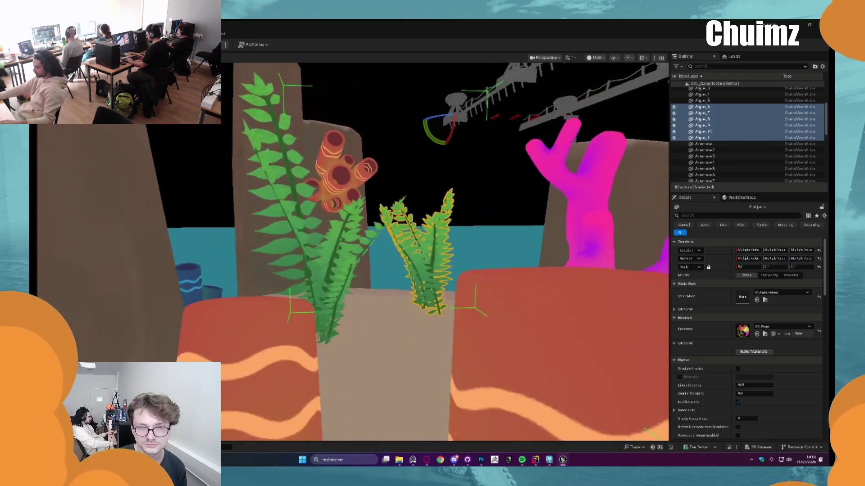
mouse_move(425, 127)
left_mouse_down()
mouse_move(415, 91)
mouse_move(407, 154)
left_mouse_up()
left_click(415, 187)
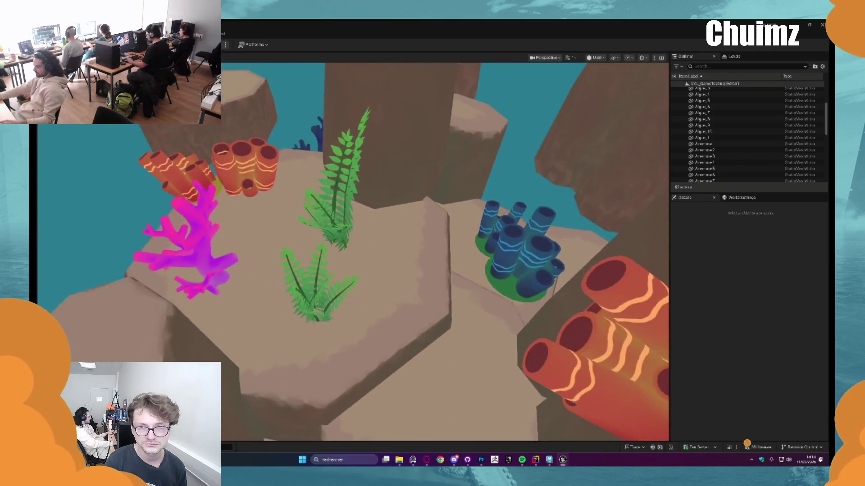
key("ctrl+z")
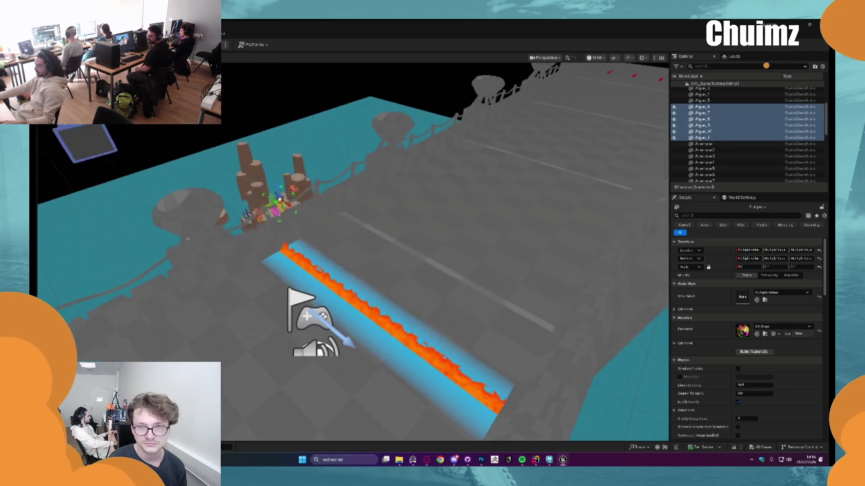
key("f")
key("Escape")
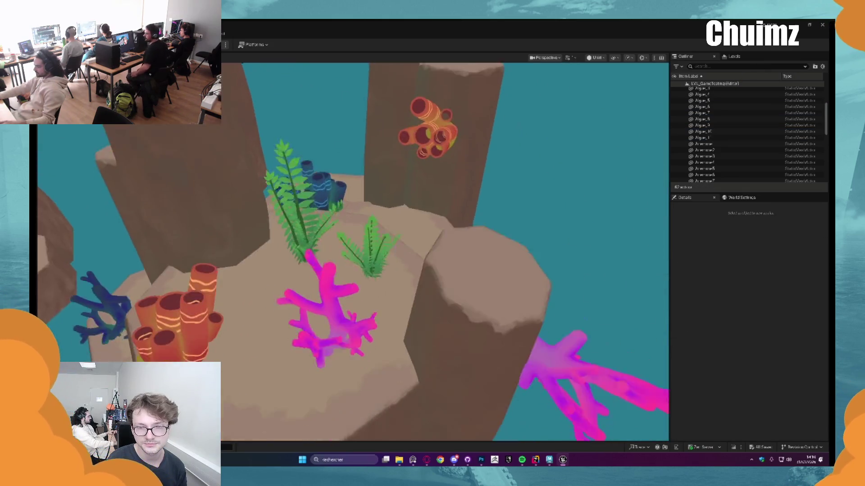
scroll(350, 230, "up", 5)
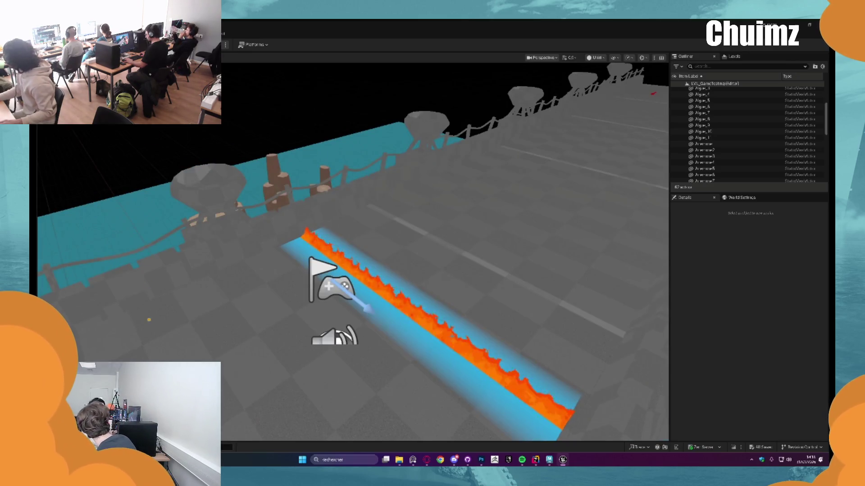
scroll(445, 252, "down", 2)
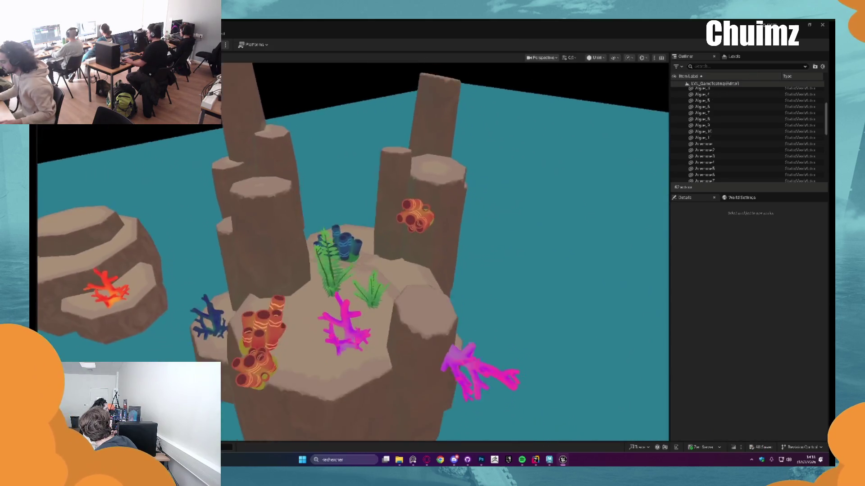
Set the viewport View Mode to Lit, after briefly toggling back to Unlit
left_click(595, 57)
left_click(609, 81)
left_click(599, 57)
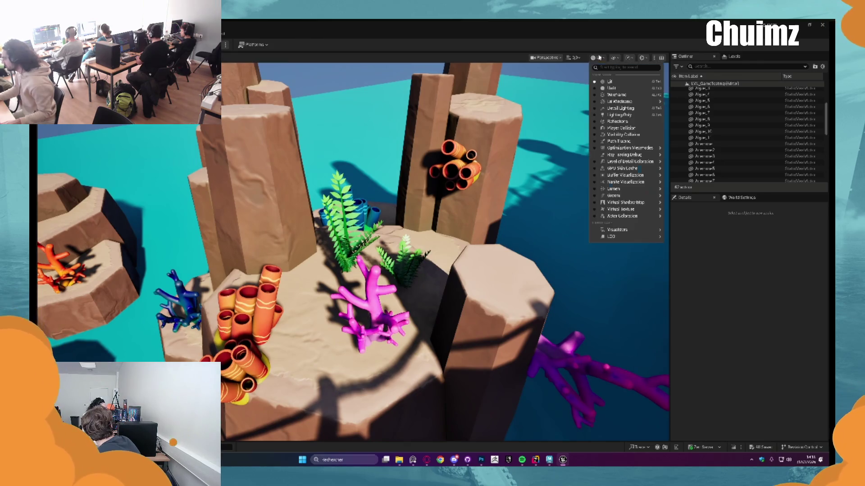
left_click(611, 88)
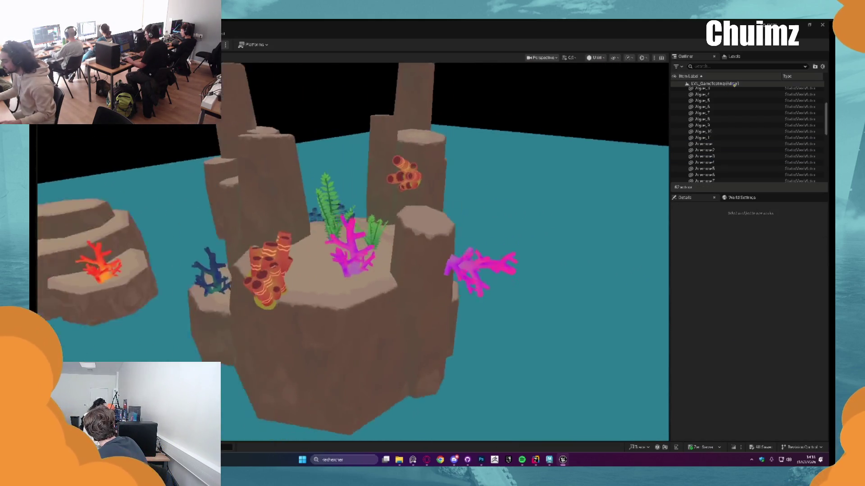
left_click(597, 57)
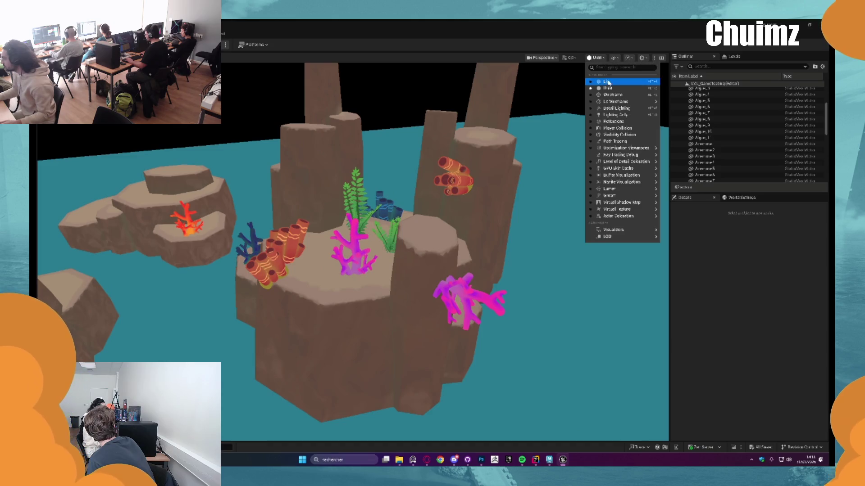
left_click(608, 81)
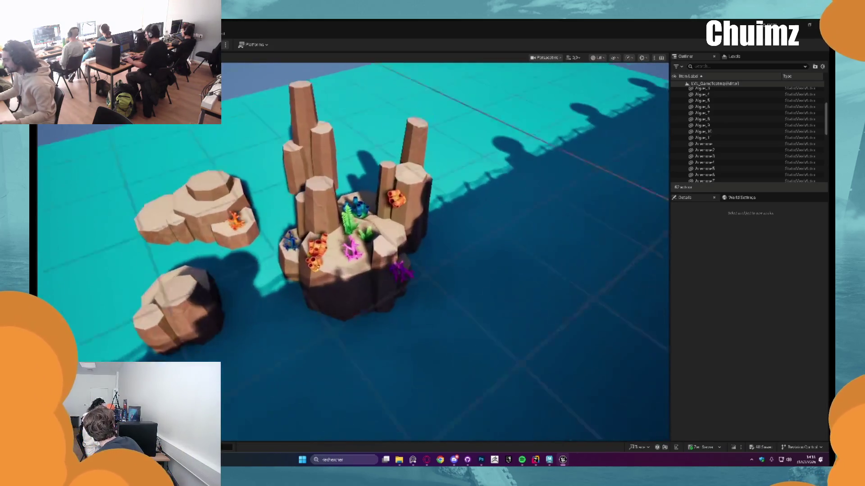
scroll(714, 121, "up", 4)
scroll(713, 121, "down", 5)
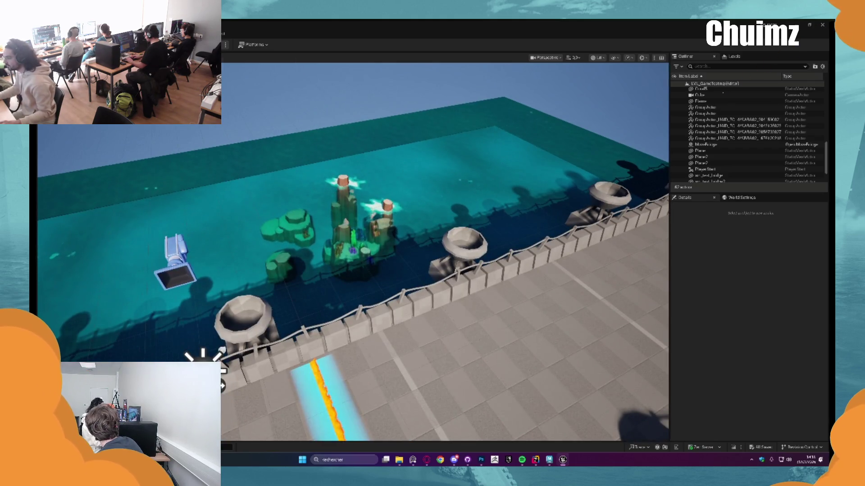
key("alt+p")
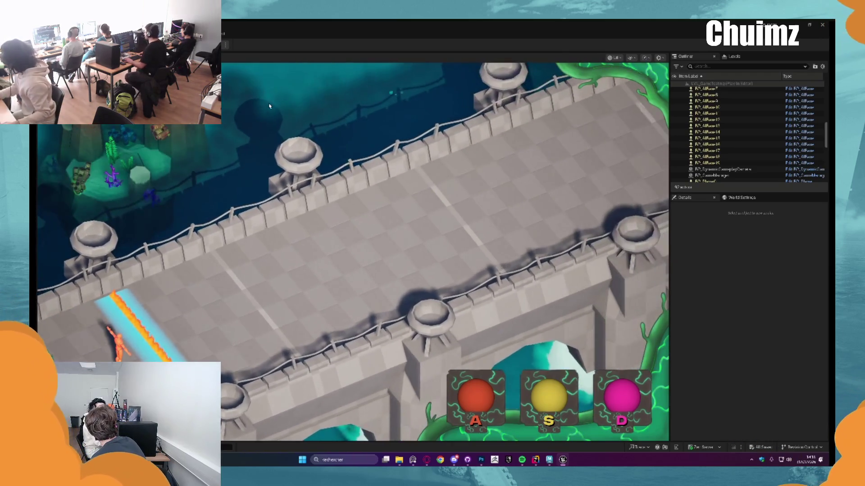
key("Escape")
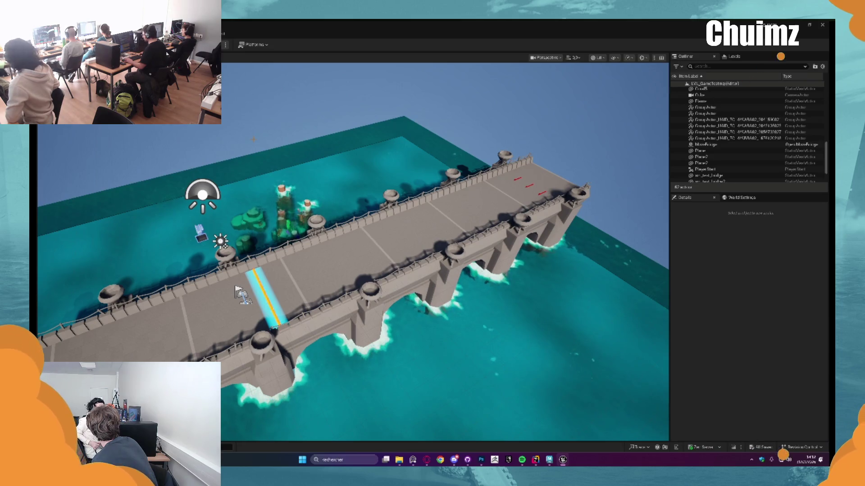
left_click_drag(445, 252, 445, 253)
Hide the water plane again and look over the orange coral Coral4
left_click_drag(323, 217, 323, 217)
left_click(323, 217)
key("h")
left_click_drag(380, 213, 356, 191)
left_click(396, 241)
key("f")
scroll(395, 242, "down", 5)
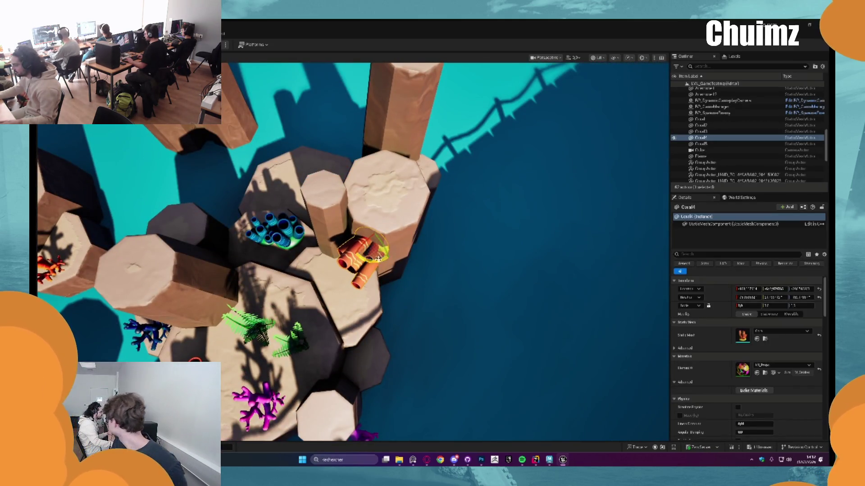
key("Escape")
left_click_drag(391, 258, 320, 242)
Alt-drag a copy of the upper-left orange coral onto the right rock pillar and orbit to check it
left_click(205, 206)
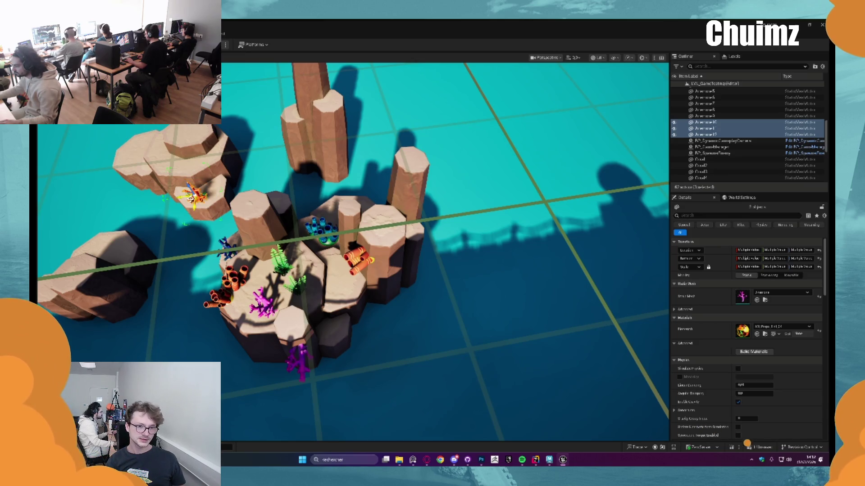
left_click_drag(192, 198, 402, 238)
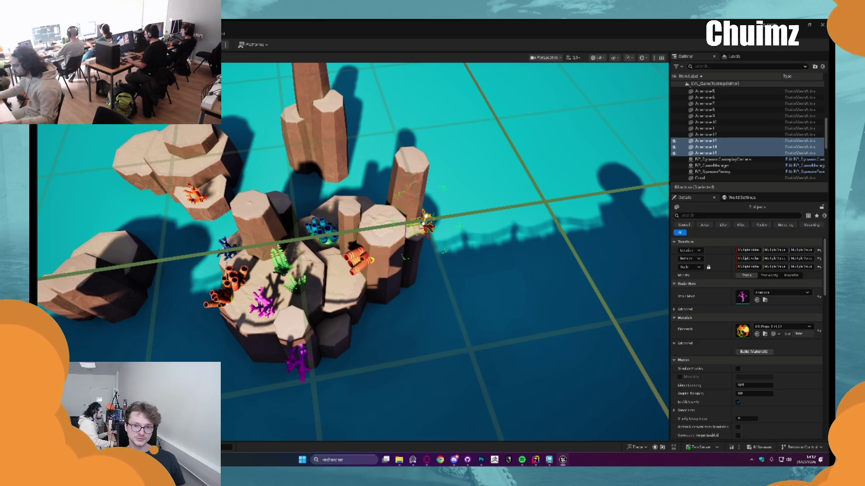
key("f")
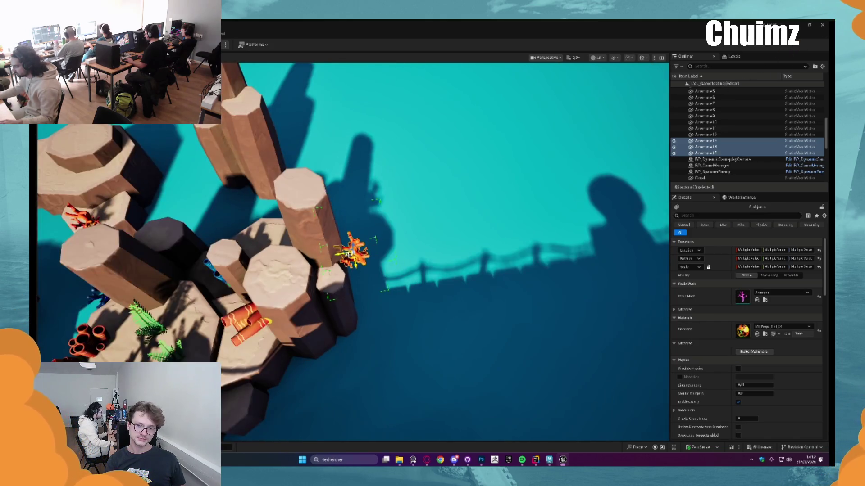
key("f")
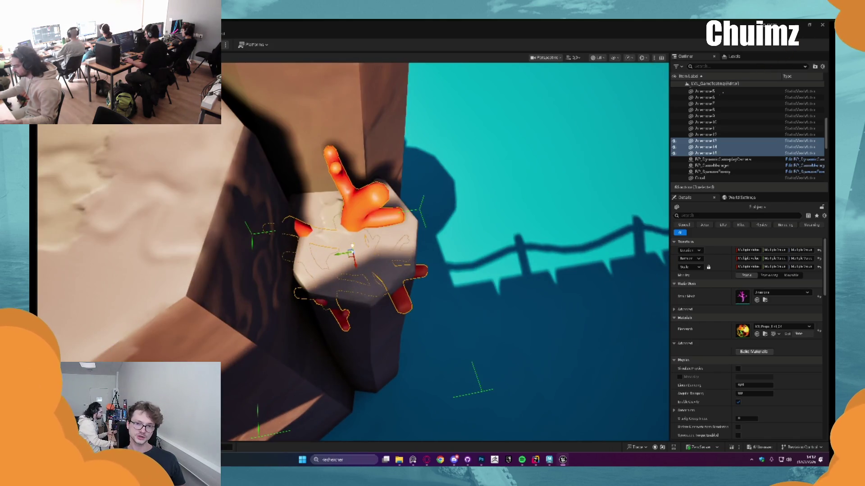
mouse_move(358, 201)
left_mouse_down()
mouse_move(409, 234)
mouse_move(347, 271)
mouse_move(325, 252)
mouse_move(301, 276)
mouse_move(315, 288)
left_mouse_up()
key("Escape")
scroll(445, 252, "down", 10)
left_click(393, 245)
left_click_drag(393, 245, 389, 287)
Orbit low over the rocks and frame the blue tube coral close up
scroll(388, 287, "up", 2)
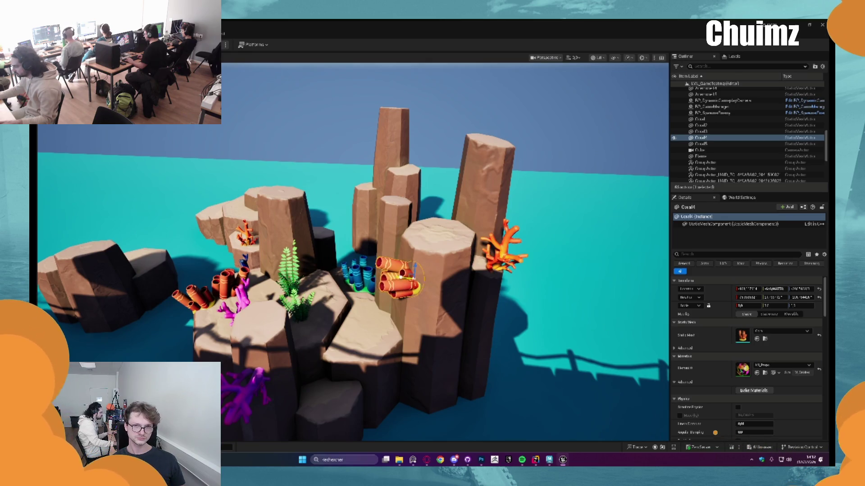
key("Escape")
left_click_drag(475, 322, 424, 310)
left_click_drag(302, 362, 315, 320)
left_click(315, 319)
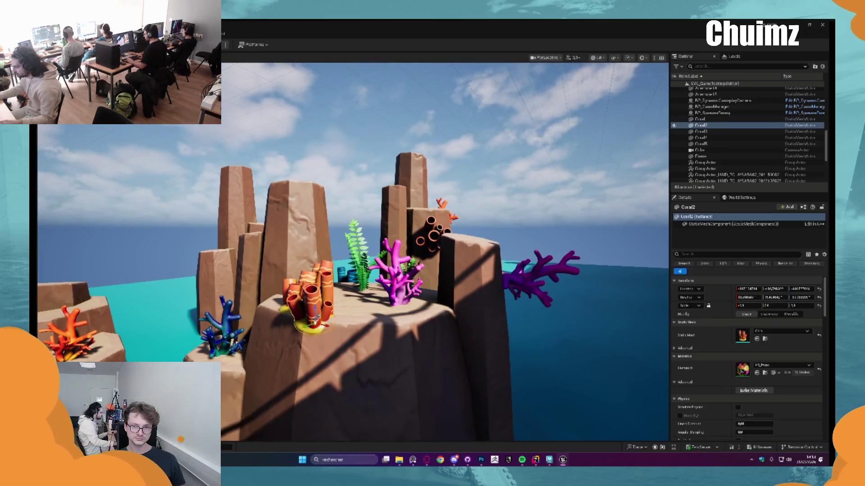
left_click(313, 282)
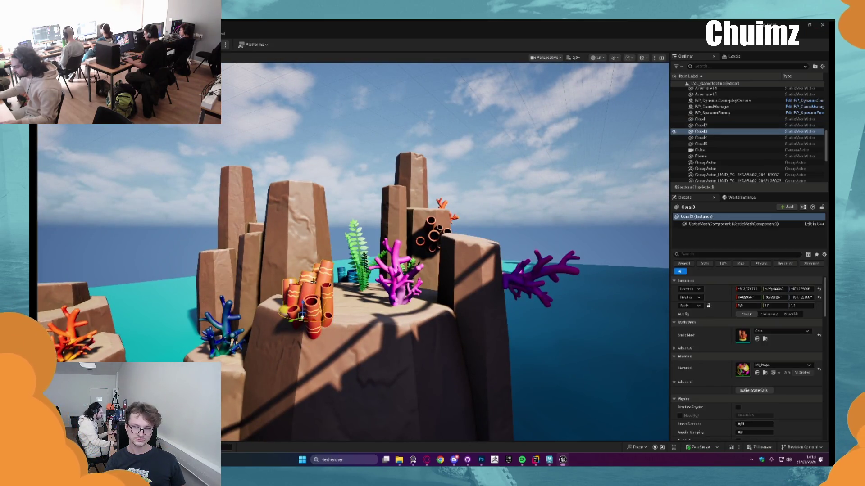
left_click(356, 254)
left_click_drag(356, 254, 347, 267)
key("f")
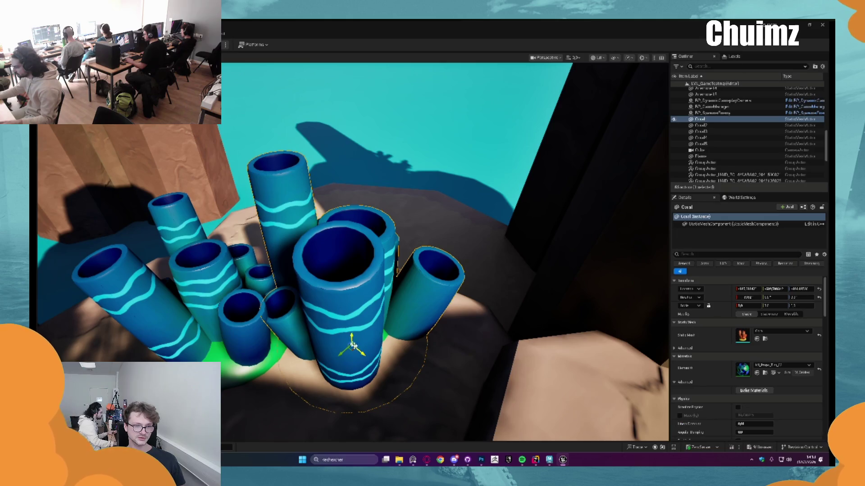
Nudge the smaller blue tube group down and right against the larger cluster
left_click(258, 336)
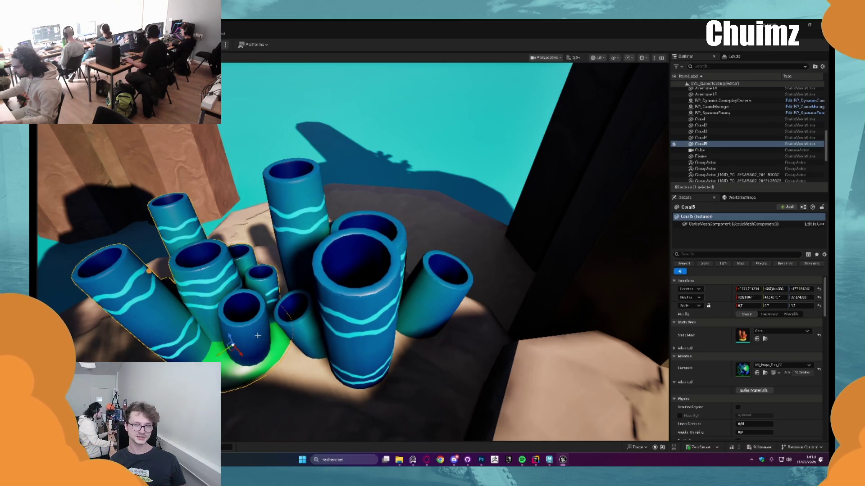
left_click_drag(230, 341, 241, 364)
key("Escape")
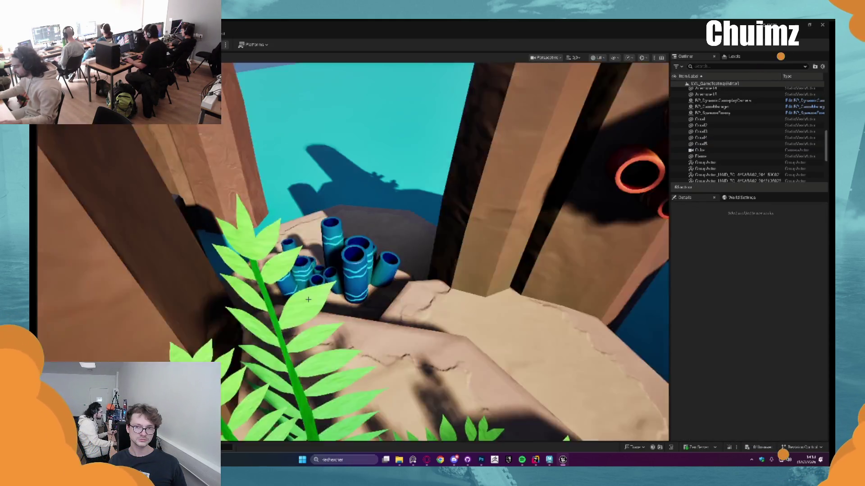
mouse_move(136, 320)
left_mouse_down()
mouse_move(149, 149)
mouse_move(162, 163)
mouse_move(207, 148)
mouse_move(216, 162)
mouse_move(205, 290)
mouse_move(216, 306)
left_mouse_up()
left_click(217, 307)
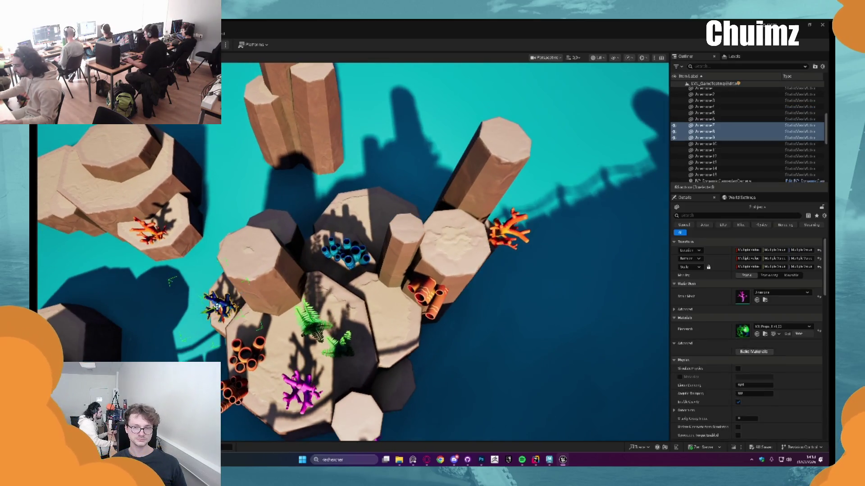
Frame the dark-blue and magenta corals on the low ledge and orbit to check their placement
key("f")
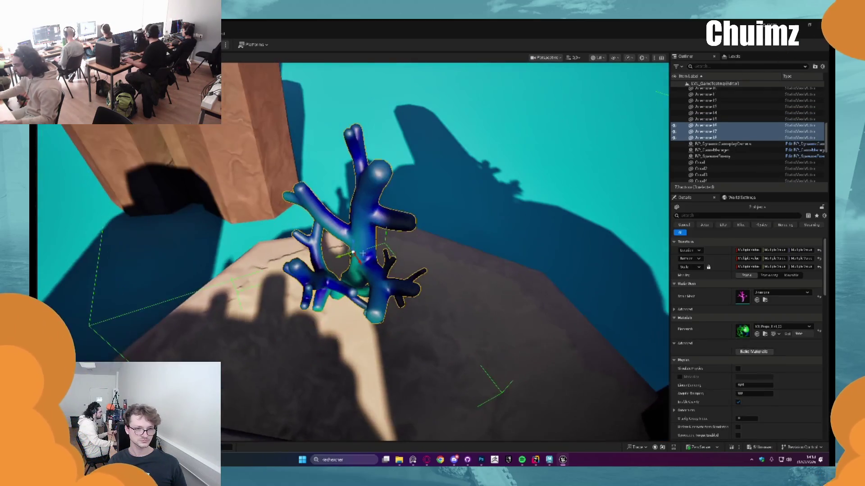
mouse_move(351, 244)
left_mouse_down()
mouse_move(383, 247)
mouse_move(352, 250)
mouse_move(358, 279)
left_mouse_up()
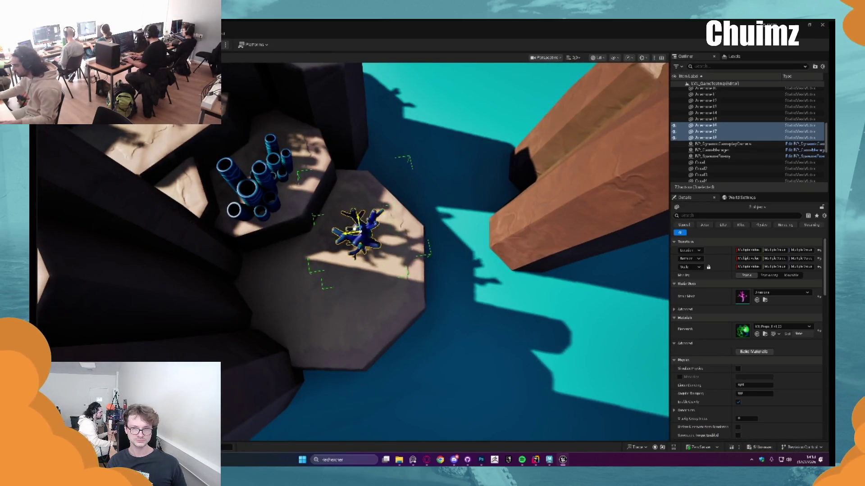
scroll(369, 243, "down", 10)
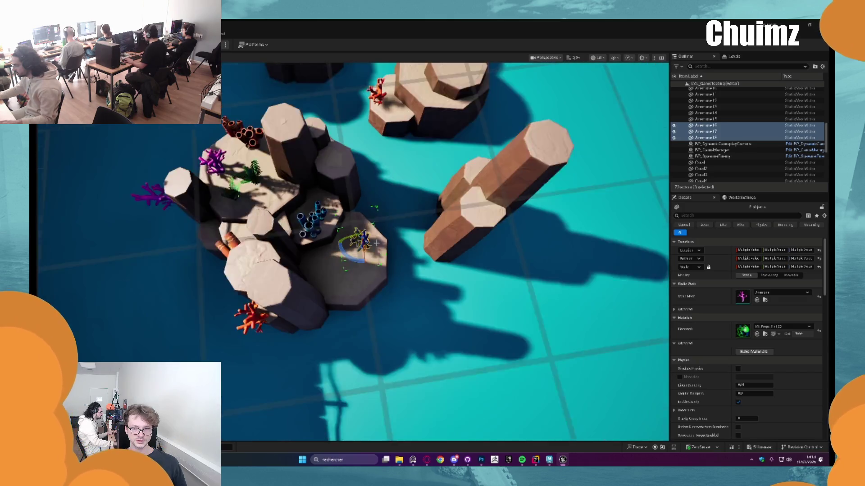
left_click(237, 177)
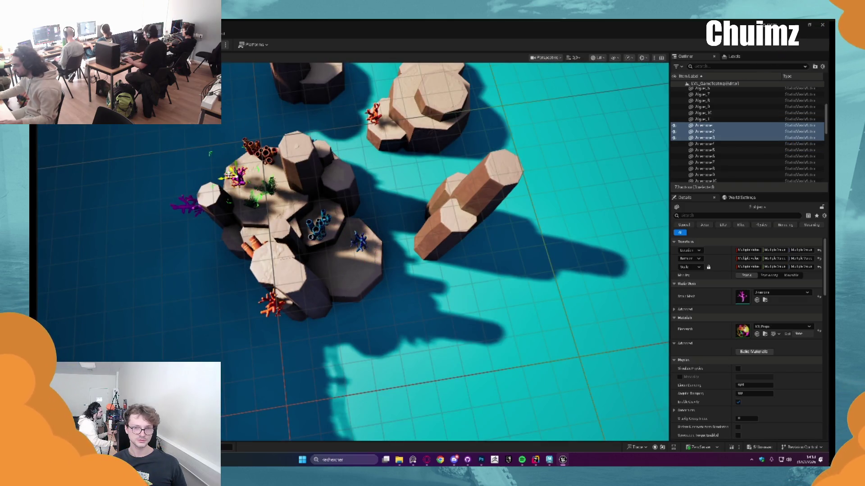
key("f")
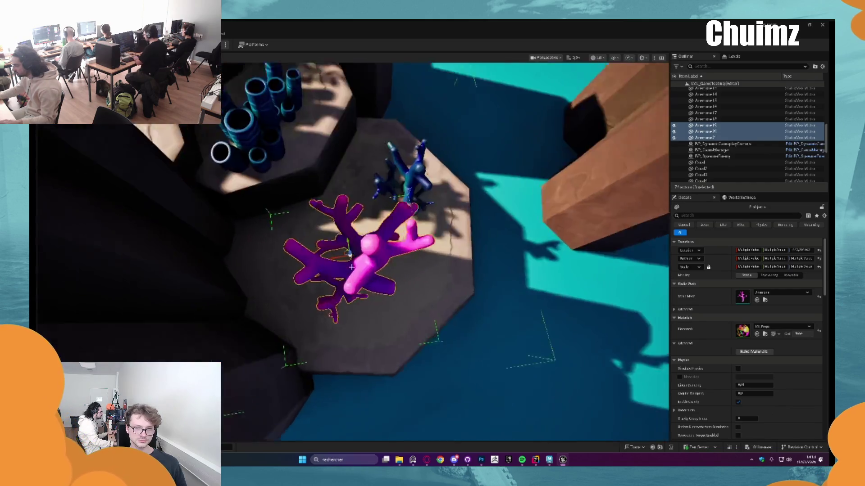
mouse_move(352, 241)
left_mouse_down()
mouse_move(366, 265)
mouse_move(353, 235)
mouse_move(380, 247)
mouse_move(372, 211)
left_mouse_up()
scroll(371, 212, "down", 6)
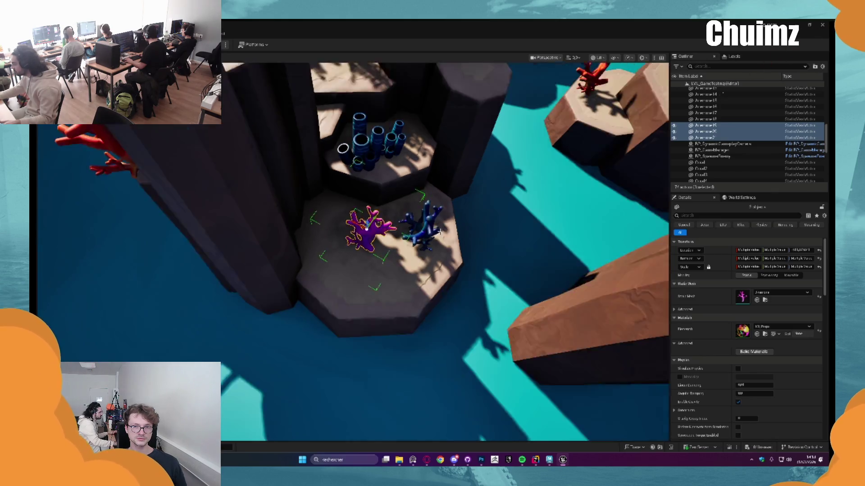
key("Escape")
scroll(409, 222, "up", 5)
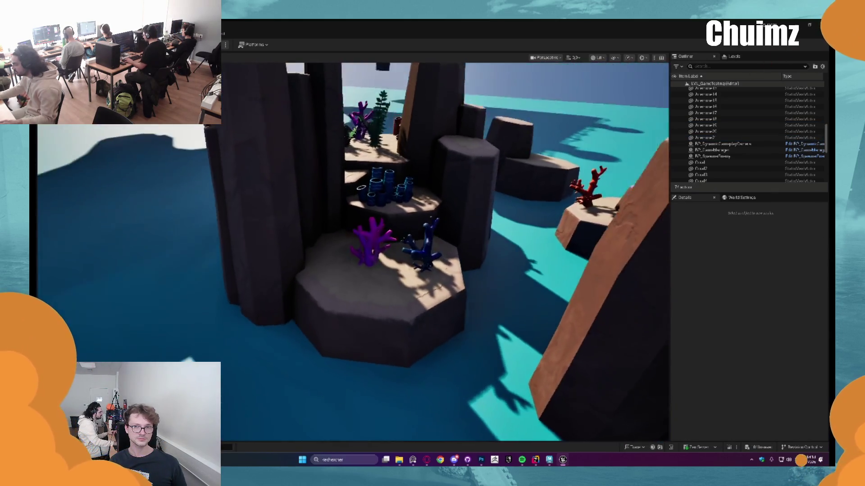
Select the dark-blue coral on the ledge and apply a different tint material to its Element 0 slot
left_click(394, 245)
key("ctrl+space")
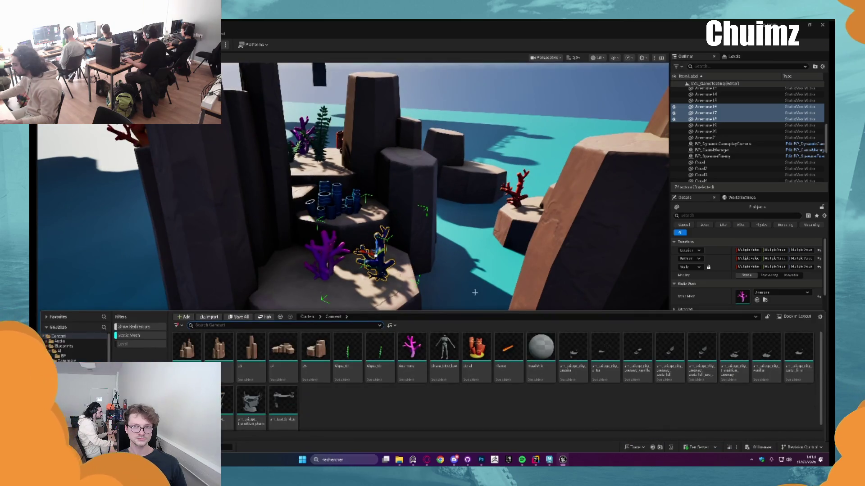
key("ctrl+space")
scroll(768, 289, "down", 2)
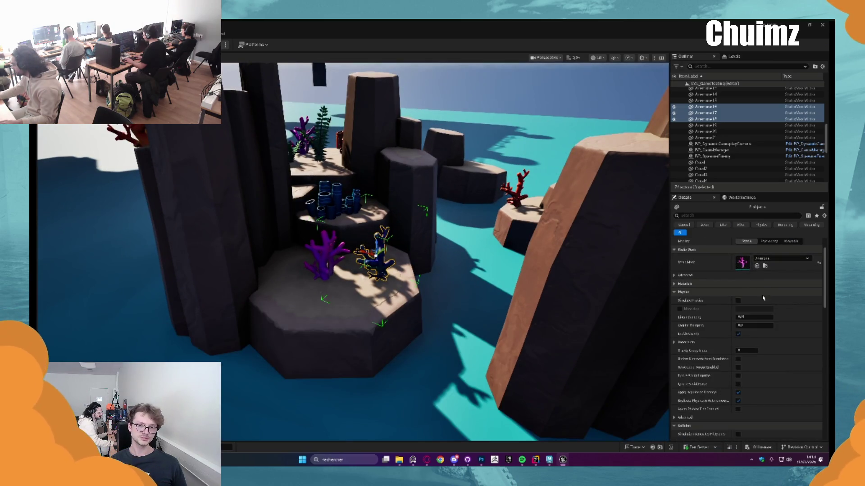
left_click(773, 293)
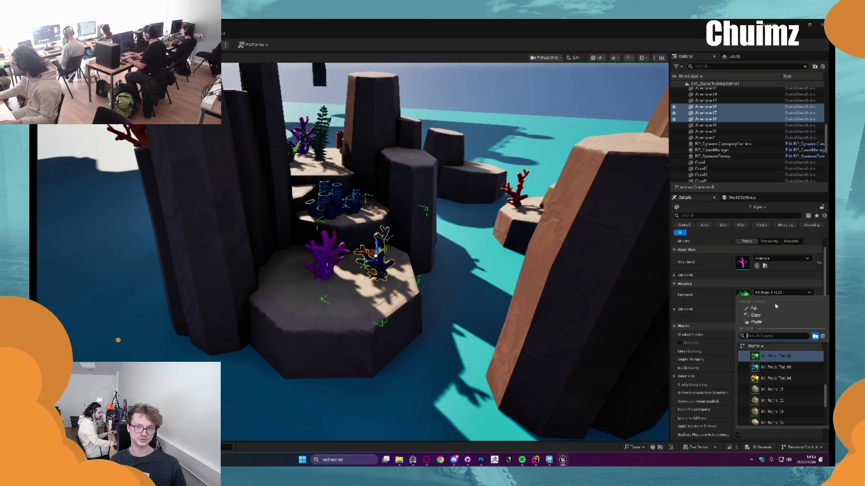
left_click(776, 367)
Switch the coral's Element 0 material to MI_Props_Tint_03, then frame it and return to an island overview
left_click(768, 295)
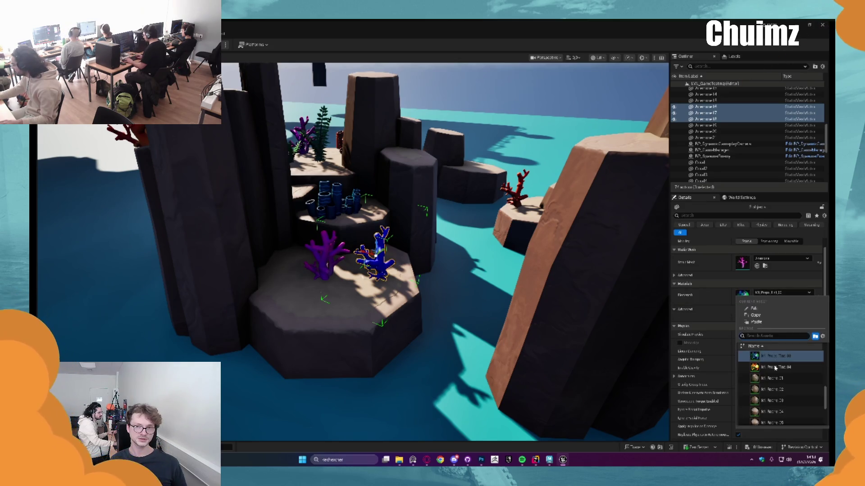
left_click(784, 368)
key("f")
scroll(425, 236, "down", 2)
key("Escape")
left_click_drag(425, 237, 441, 212)
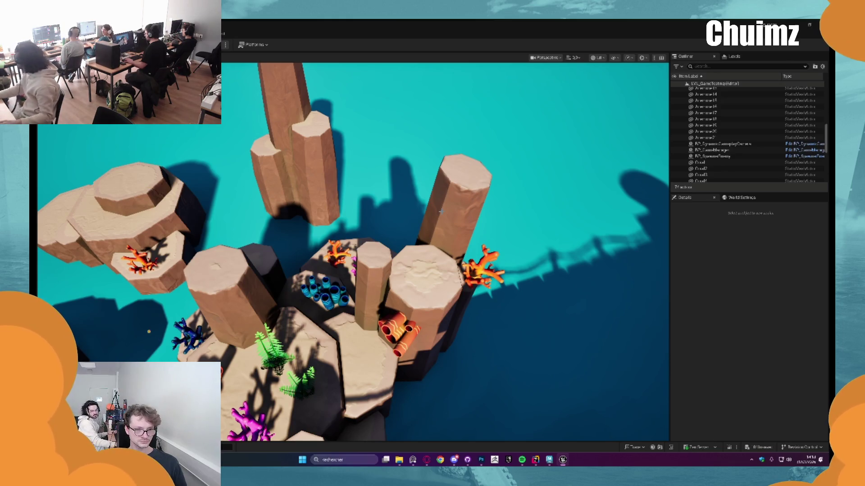
Select the fern clusters on the rock and place a copy near the blue coral, shifted up and right
scroll(276, 280, "down", 5)
scroll(276, 279, "up", 4)
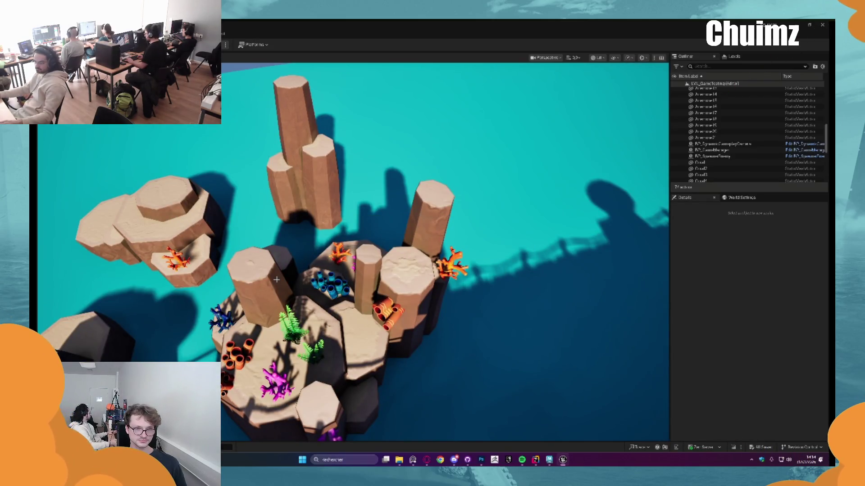
left_click_drag(277, 280, 277, 234)
left_click_drag(378, 250, 400, 263)
scroll(445, 253, "up", 5)
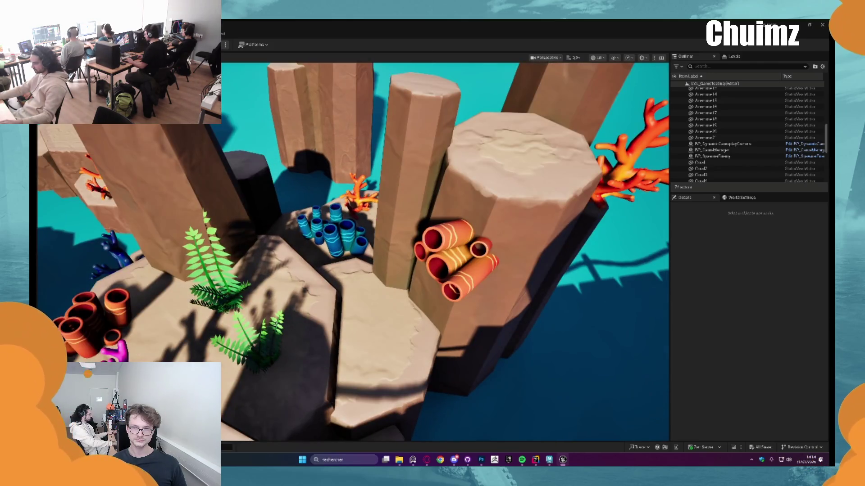
left_click(216, 323)
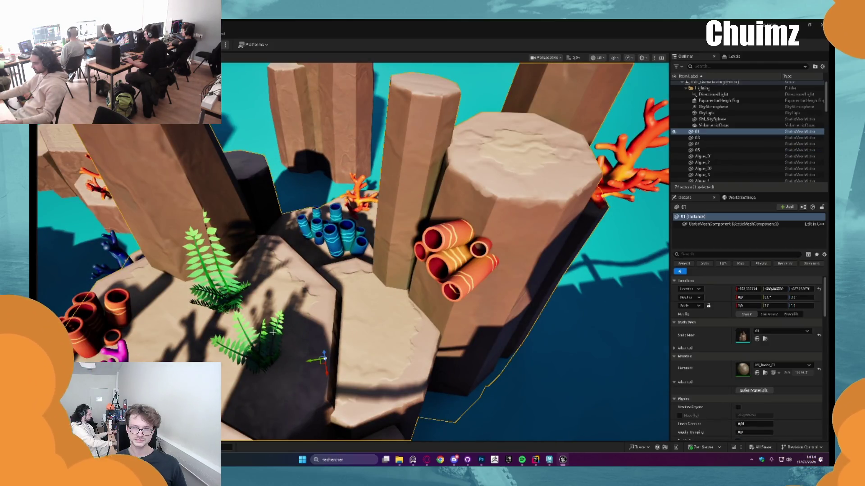
left_click(216, 323, "ctrl")
mouse_move(216, 322)
left_mouse_down("alt")
mouse_move(338, 280)
mouse_move(356, 248)
mouse_move(349, 241)
mouse_move(391, 313)
mouse_move(407, 316)
left_mouse_up("alt")
scroll(351, 249, "up", 4)
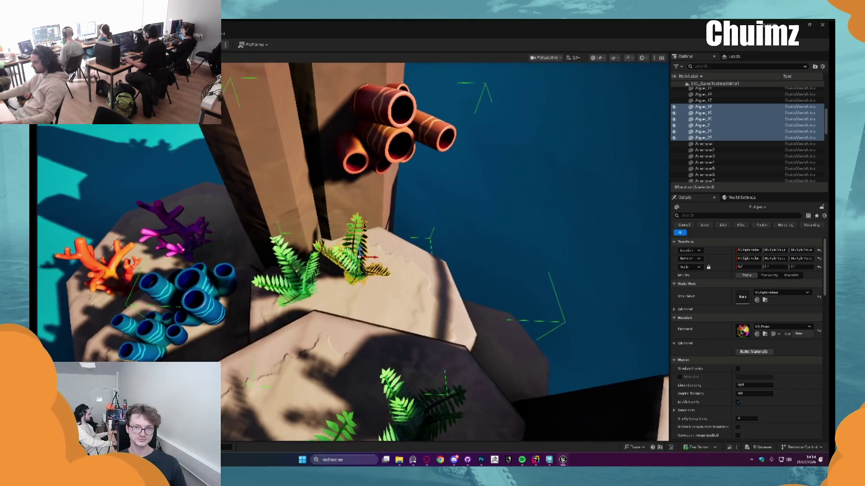
mouse_move(355, 277)
left_mouse_down()
mouse_move(376, 254)
mouse_move(367, 252)
mouse_move(447, 275)
left_mouse_up()
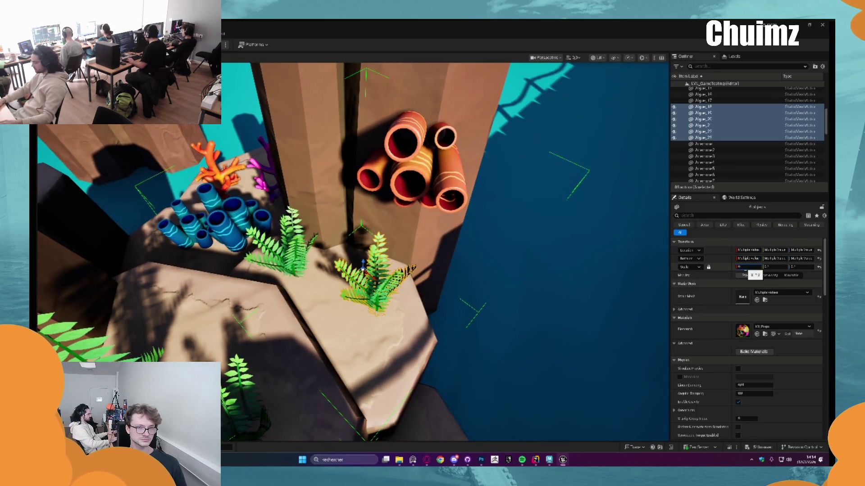
Review the ferns from a low close angle, then zoom out and deselect them
mouse_move(382, 270)
left_mouse_down()
mouse_move(383, 243)
mouse_move(383, 270)
mouse_move(383, 256)
mouse_move(243, 198)
mouse_move(270, 169)
mouse_move(392, 292)
mouse_move(353, 243)
mouse_move(408, 207)
left_mouse_up()
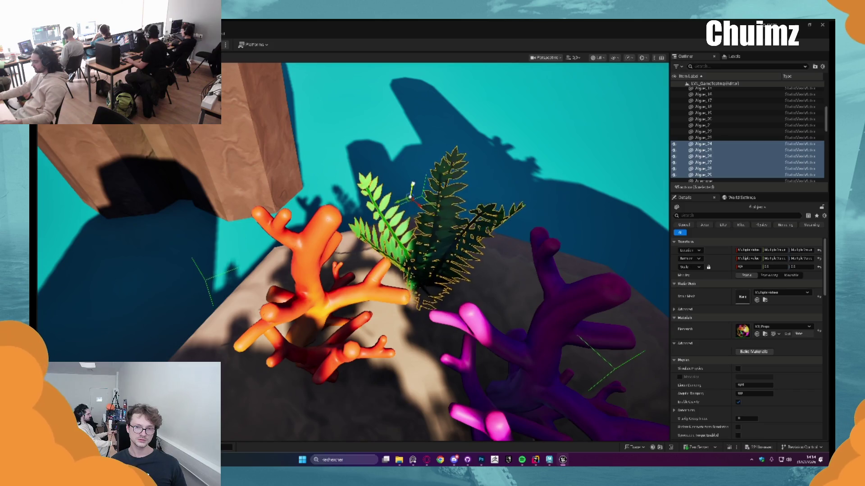
scroll(408, 194, "down", 5)
scroll(404, 212, "down", 10)
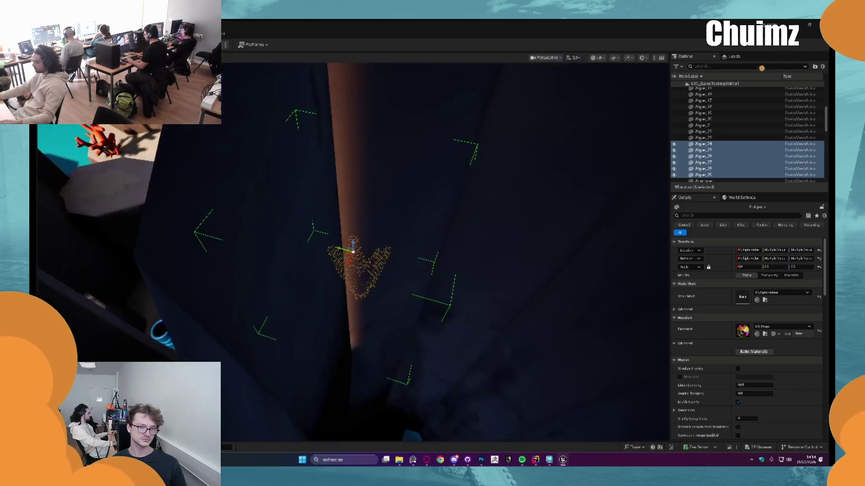
scroll(417, 233, "up", 10)
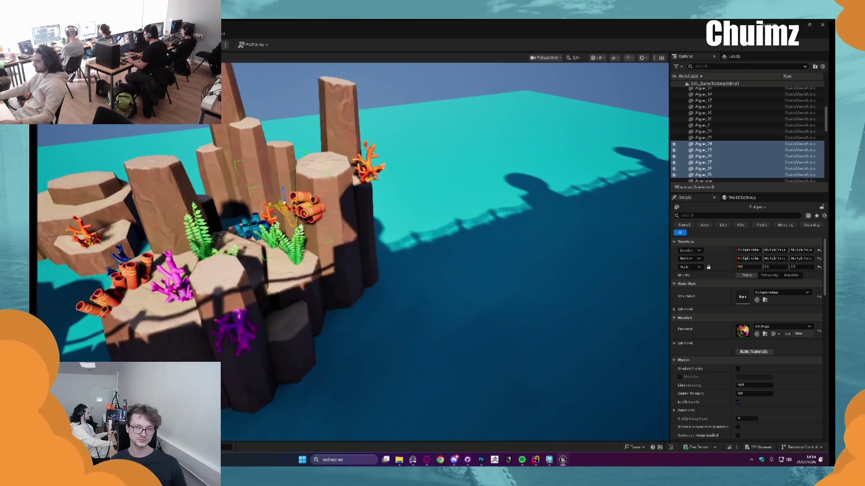
key("Escape")
scroll(364, 239, "up", 5)
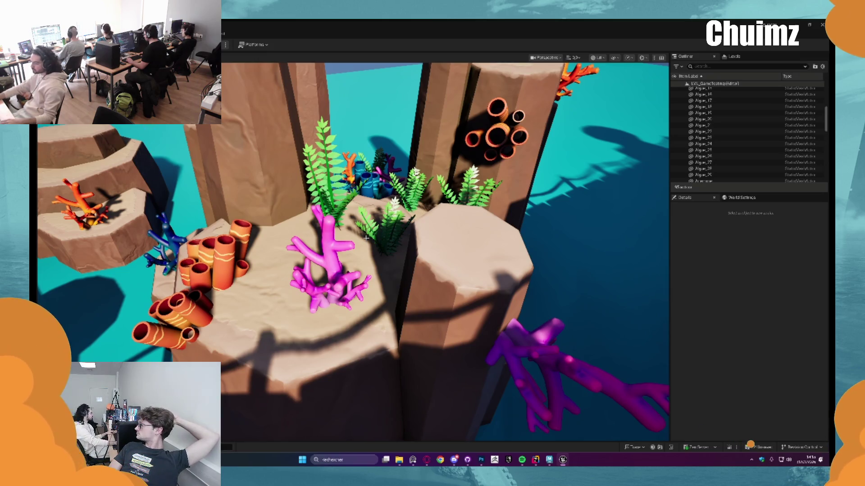
scroll(445, 252, "down", 5)
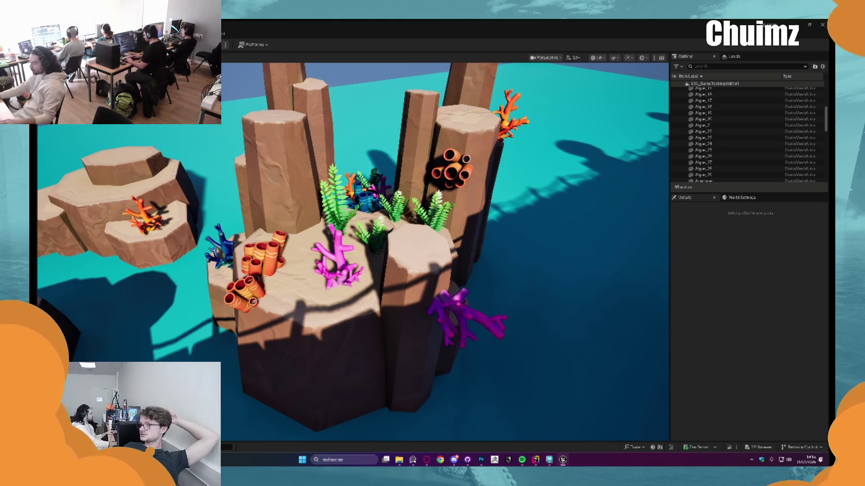
Move the orange tube coral cluster right and back on the rock
mouse_move(392, 262)
left_mouse_down()
mouse_move(360, 264)
mouse_move(392, 262)
left_mouse_up()
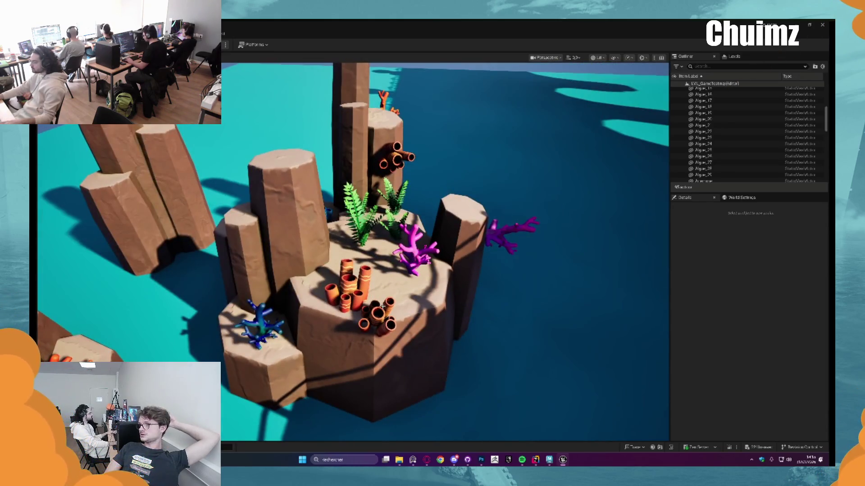
left_click(383, 306)
key("f")
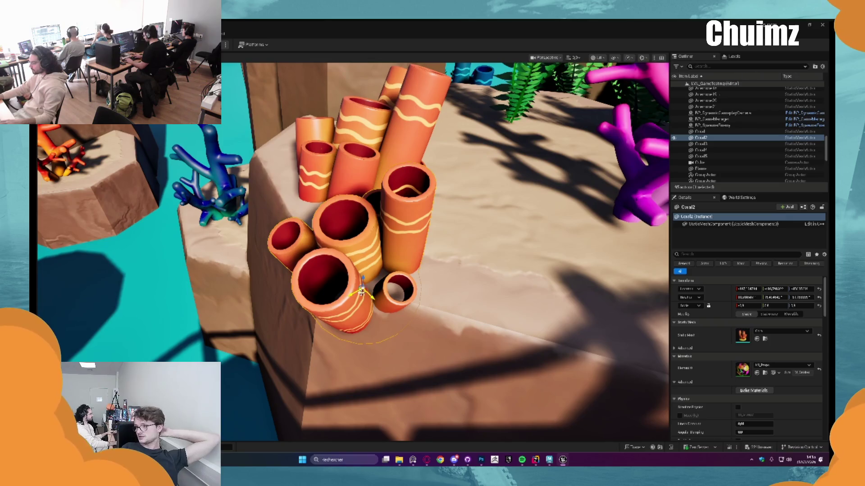
left_click_drag(362, 292, 395, 267)
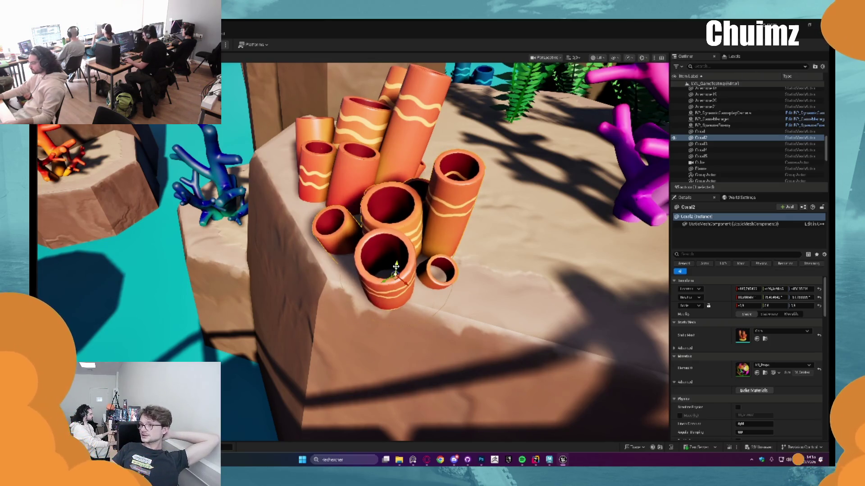
key("Escape")
scroll(444, 253, "down", 5)
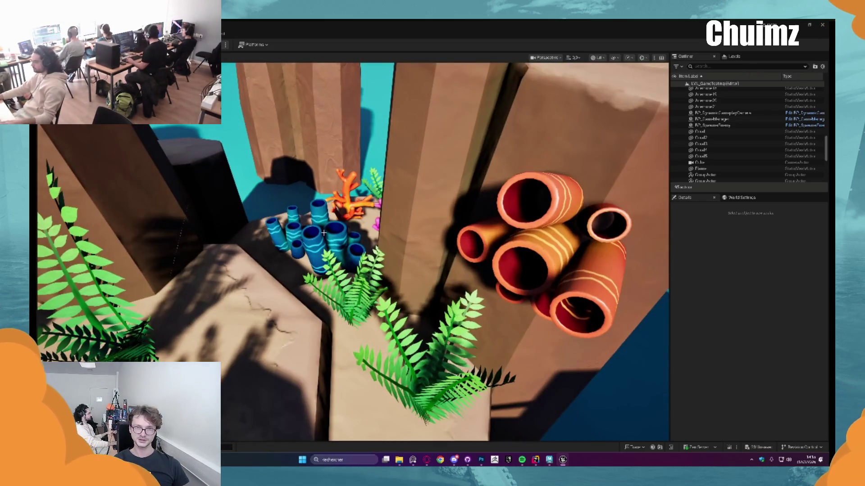
Inspect the blue tube coral and the small island's orange coral, then pull back over both islands
left_click(323, 234)
key("f")
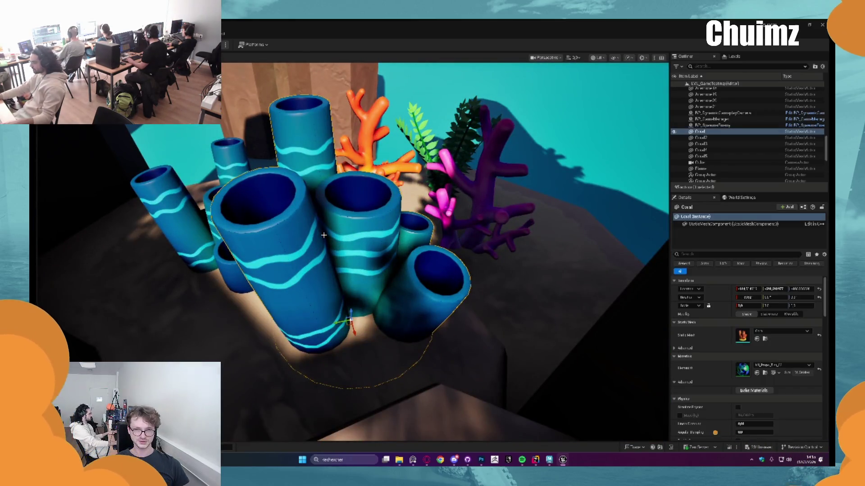
key("Escape")
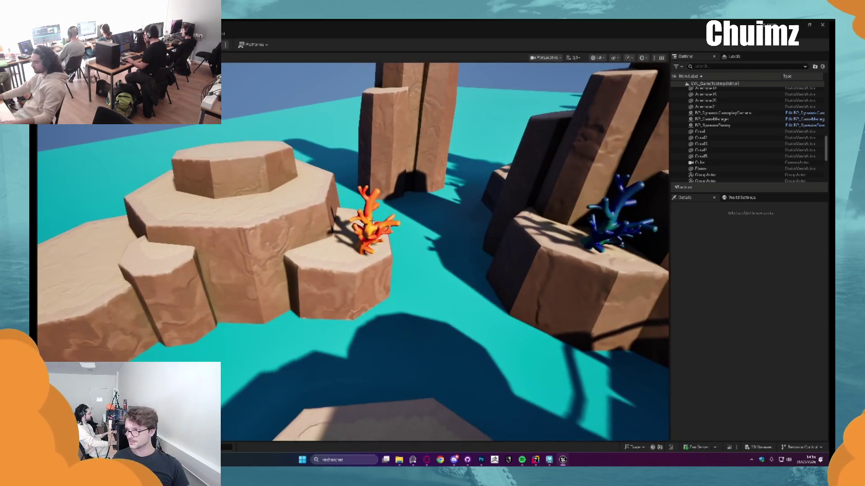
left_click(370, 221)
left_click(456, 257)
key("f")
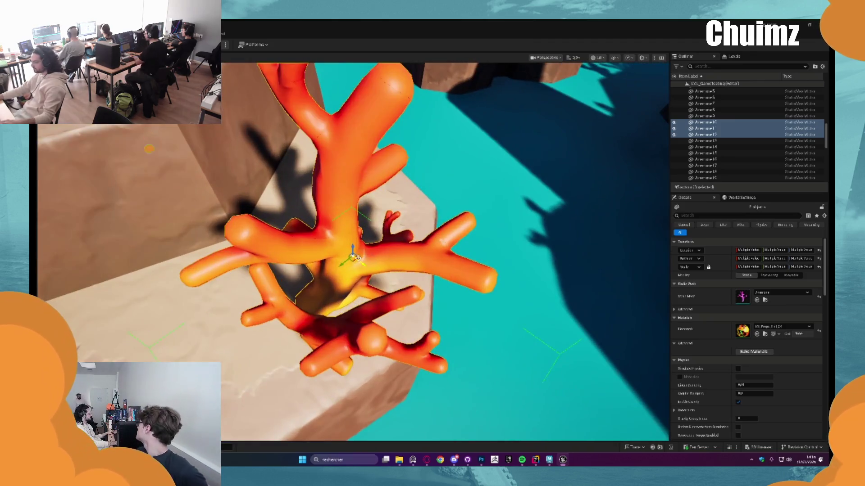
mouse_move(149, 149)
left_mouse_down()
mouse_move(136, 320)
mouse_move(684, 423)
mouse_move(411, 233)
mouse_move(367, 232)
left_mouse_up()
Check the orange tube coral and the fern clusters from closer angles, then deselect them
left_click_drag(442, 208, 317, 336)
left_click(317, 336)
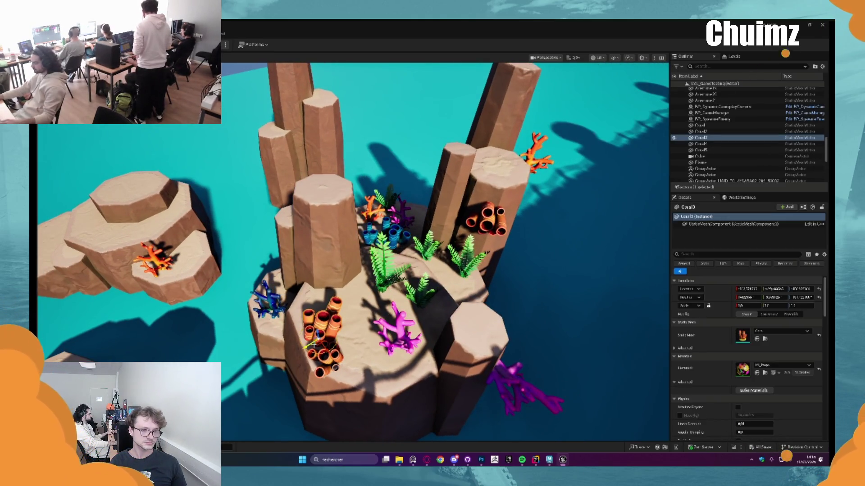
mouse_move(318, 335)
left_mouse_down()
mouse_move(352, 316)
mouse_move(329, 333)
mouse_move(495, 311)
left_mouse_up()
left_click(496, 310)
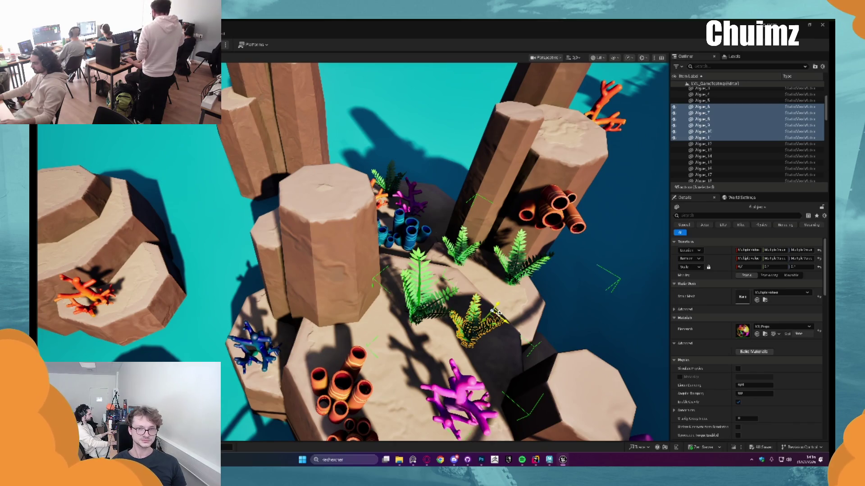
mouse_move(495, 317)
left_mouse_down()
mouse_move(292, 291)
mouse_move(295, 253)
left_mouse_up()
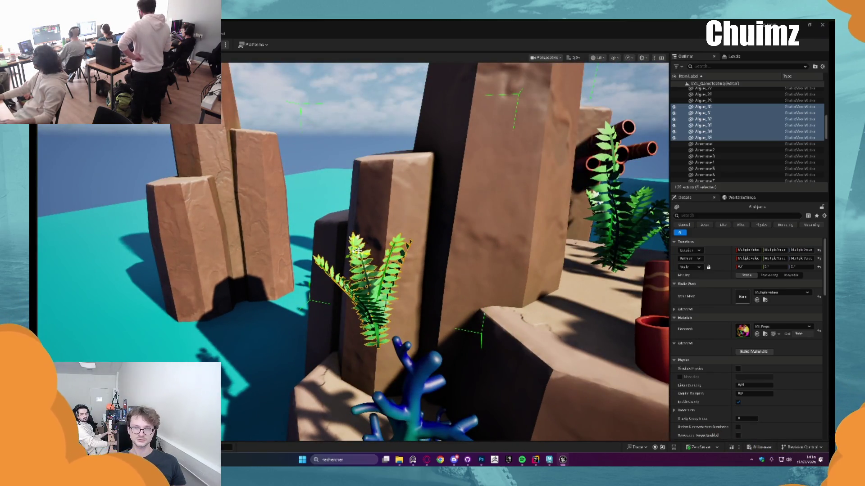
mouse_move(295, 252)
left_mouse_down()
mouse_move(429, 256)
mouse_move(435, 297)
left_mouse_up()
key("Escape")
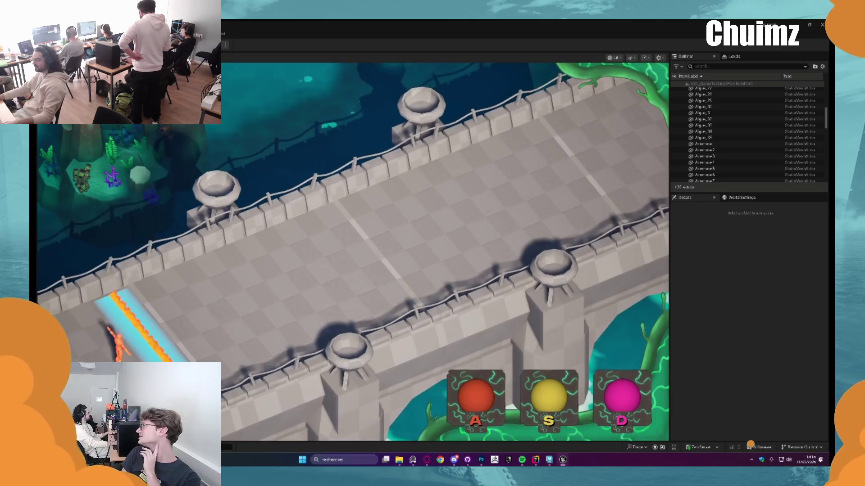
Stop the game preview and orbit in toward the coral rock cluster
key("Escape")
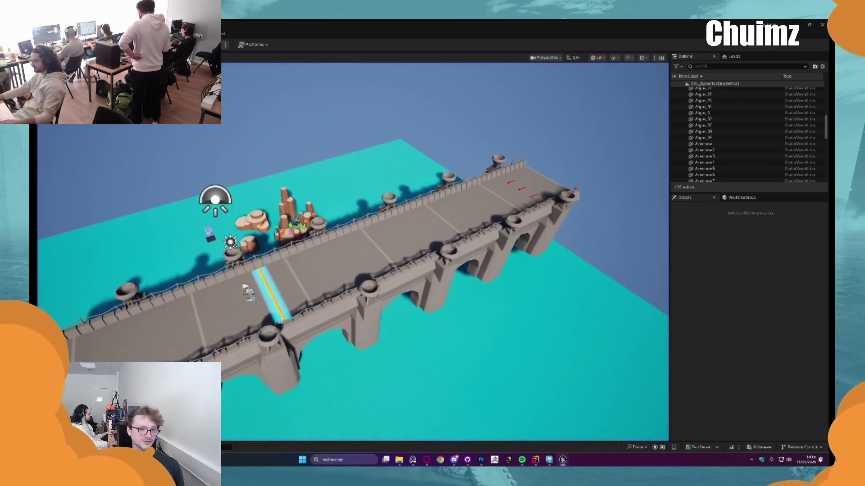
scroll(278, 201, "up", 10)
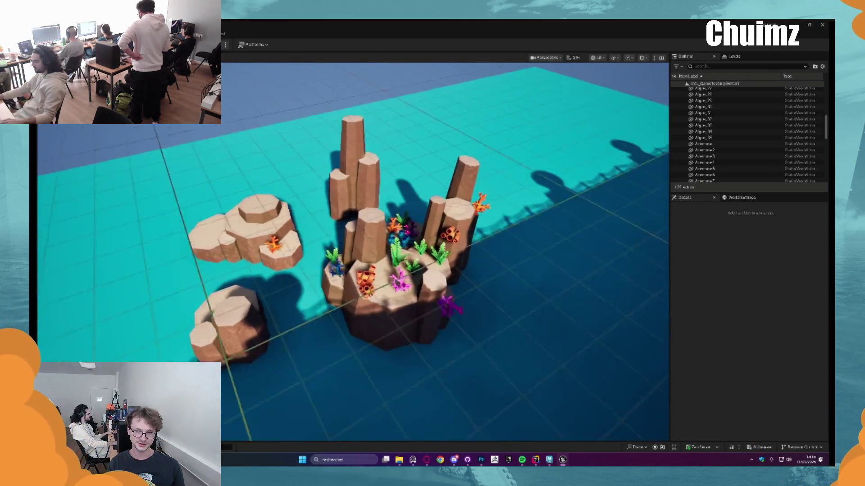
left_click_drag(343, 220, 329, 265)
left_click_drag(421, 273, 342, 261)
Move the blue tube coral up and left on the pillar and rotate it outward
left_click(328, 256)
left_click(346, 295)
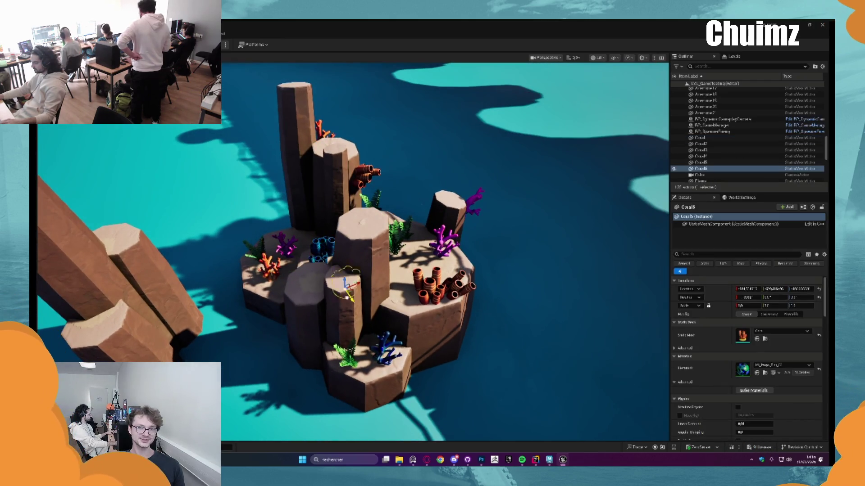
mouse_move(373, 332)
left_mouse_down()
mouse_move(352, 315)
mouse_move(361, 299)
mouse_move(307, 268)
left_mouse_up()
key("f")
key("e")
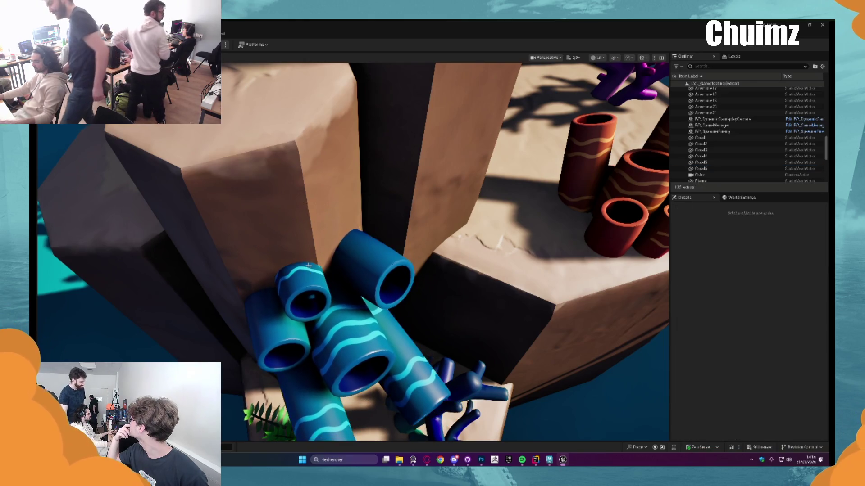
key("Escape")
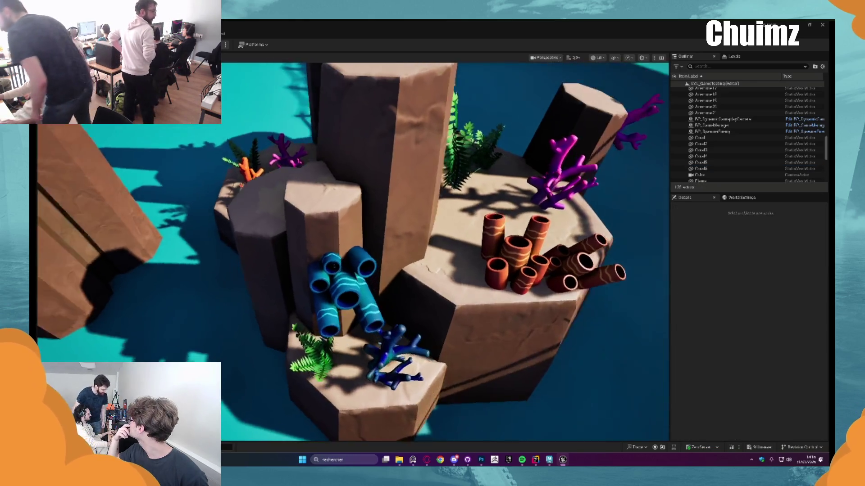
Raise the blue tube coral further up the pillar and delete the accidental duplicate coral
left_click(351, 283)
mouse_move(358, 275)
left_mouse_down()
mouse_move(353, 254)
mouse_move(383, 267)
left_mouse_up()
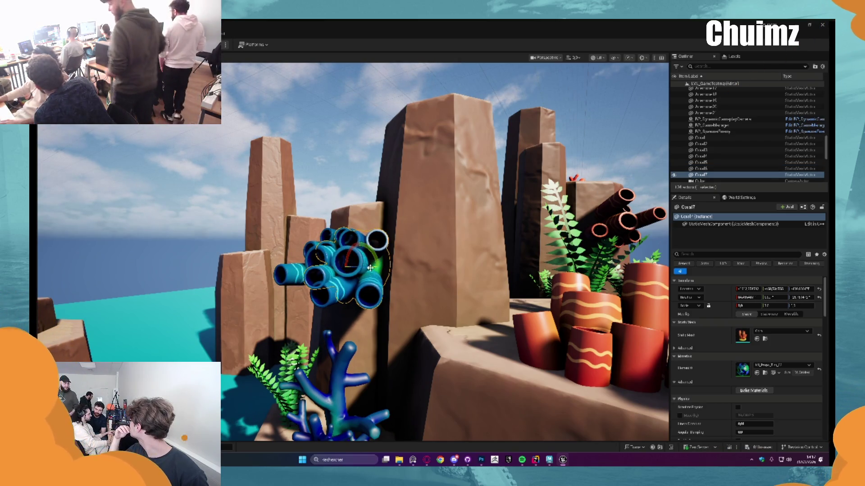
key("Delete")
left_click(359, 261)
key("f")
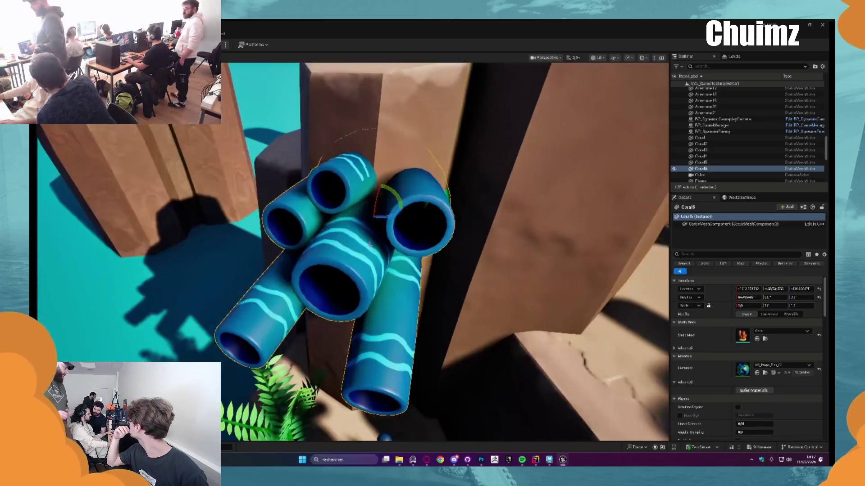
key("Escape")
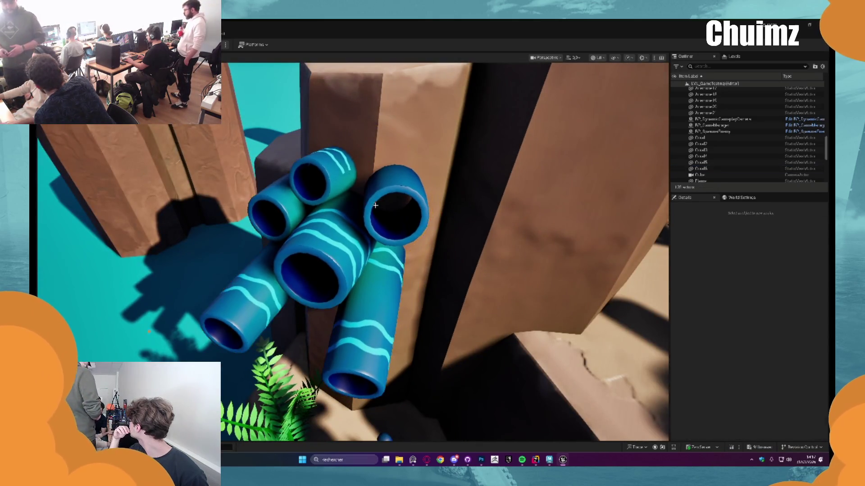
Recheck the blue tube coral's placement and look down over the whole reef island
scroll(381, 208, "down", 10)
left_click(369, 244)
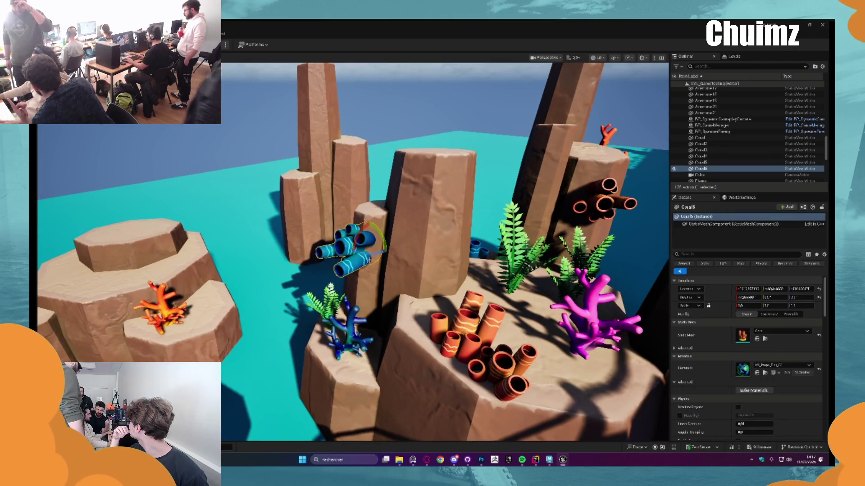
key("Escape")
scroll(378, 254, "down", 8)
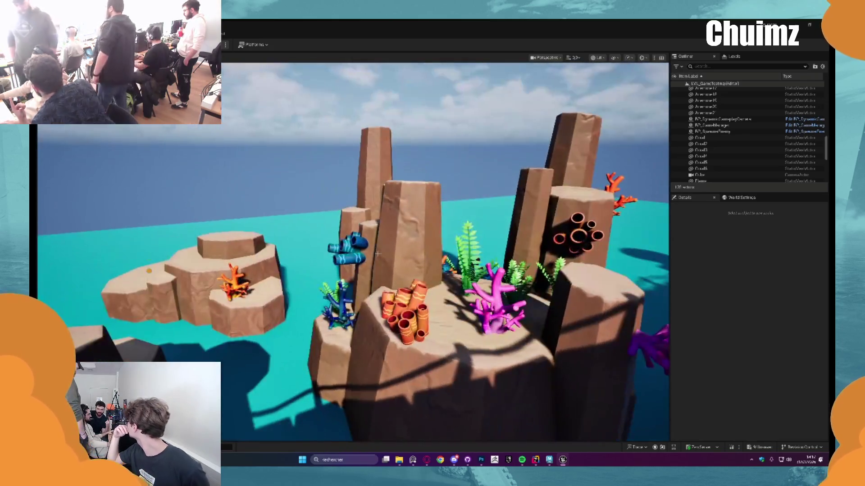
scroll(377, 254, "down", 5)
left_click_drag(377, 254, 430, 238)
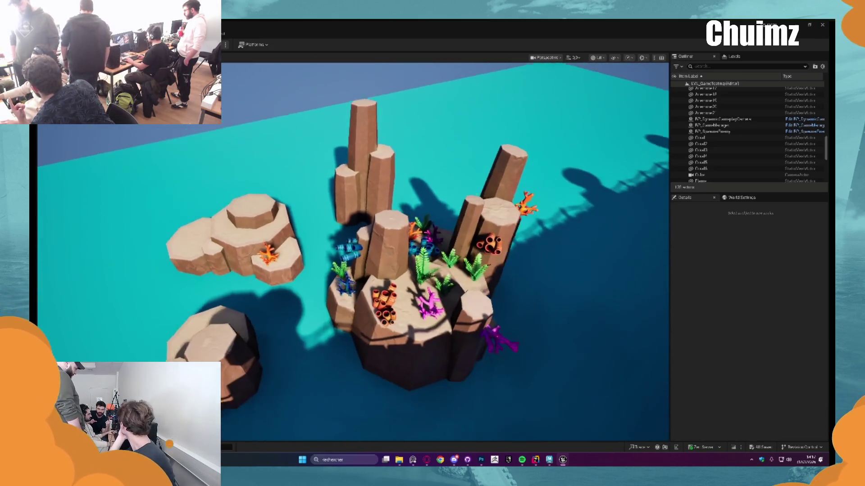